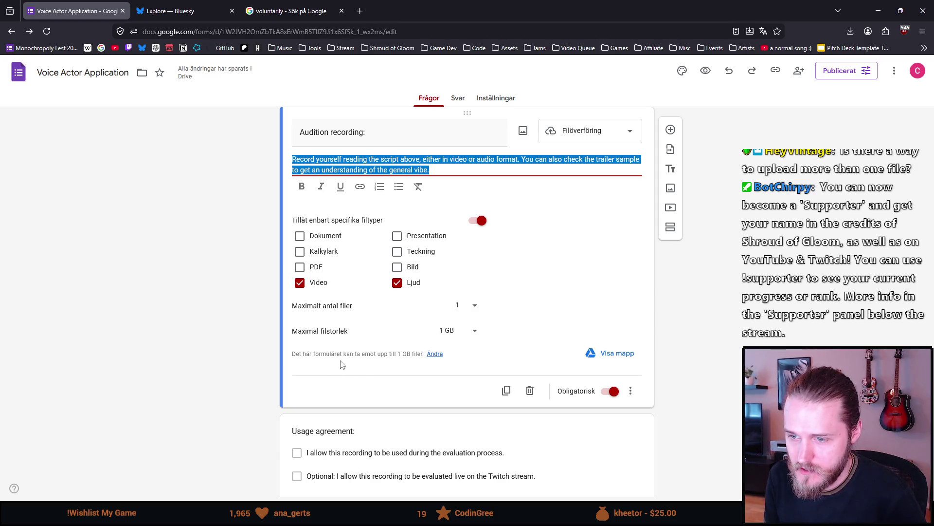
Allow up to 10 uploaded files of at most 100 MB each on the Audition recording question
mouse_move(332, 354)
mouse_down()
mouse_move(406, 358)
mouse_move(419, 346)
mouse_up()
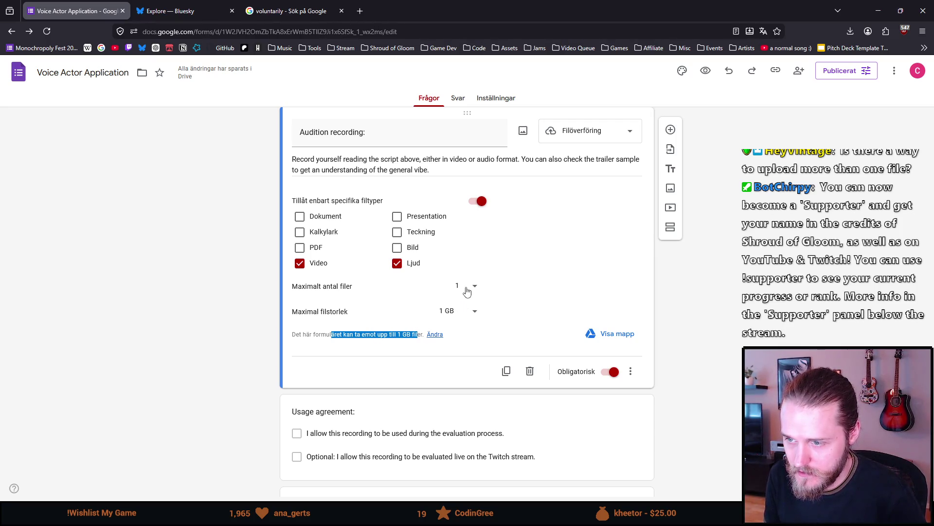
click(465, 286)
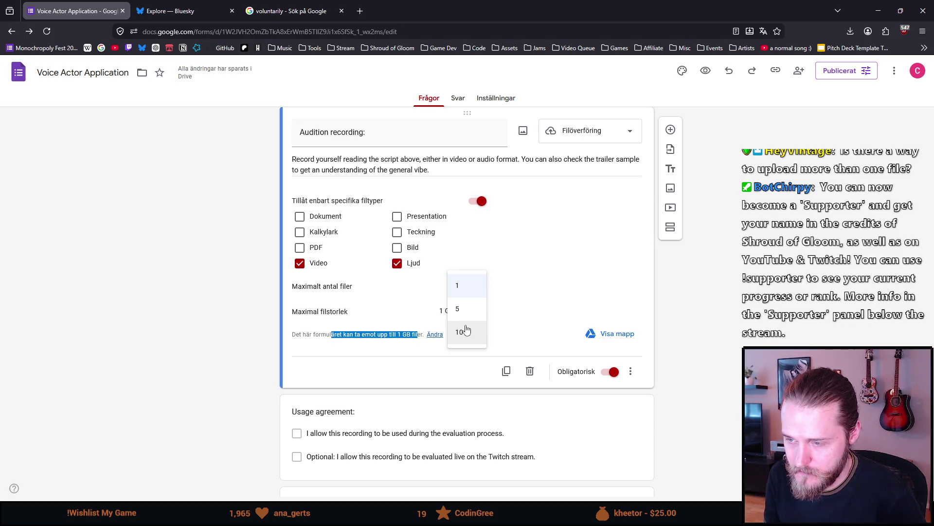
click(465, 331)
click(458, 312)
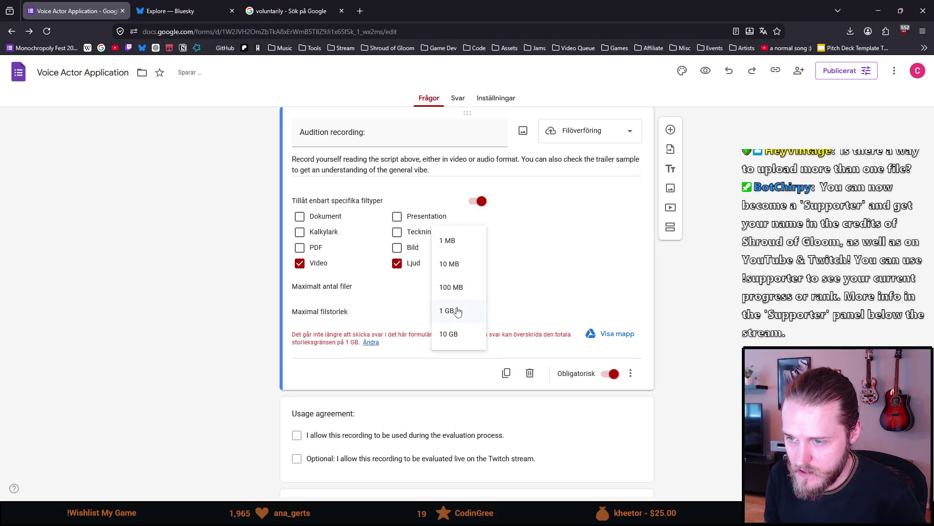
click(452, 288)
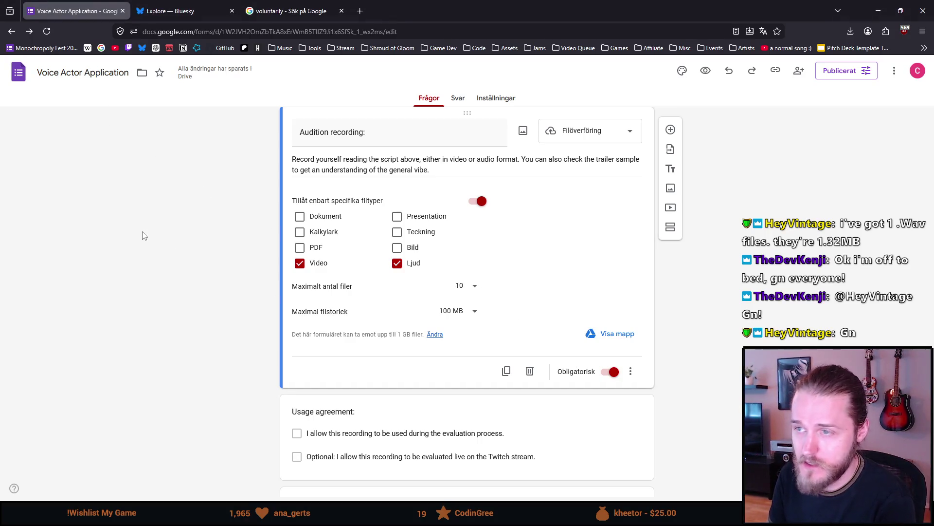
Reload the form page and dismiss the highlight in the 1 GB upload limit notice
click(46, 31)
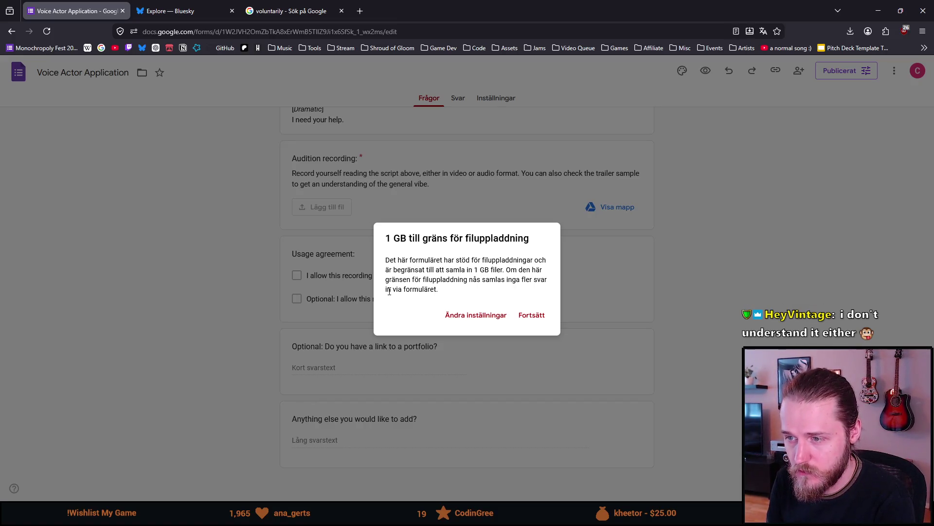
drag(404, 290, 382, 292)
click(381, 292)
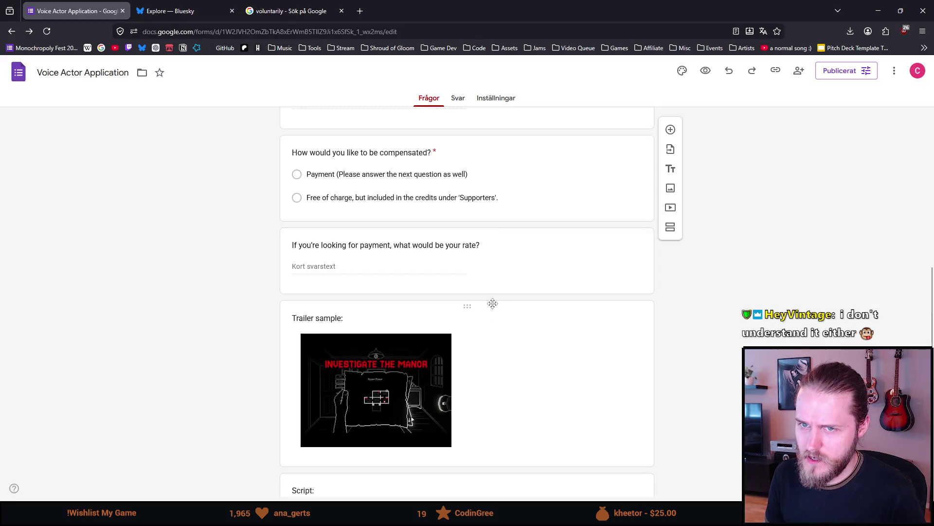
scroll(493, 307, down, 5)
scroll(494, 308, down, 1)
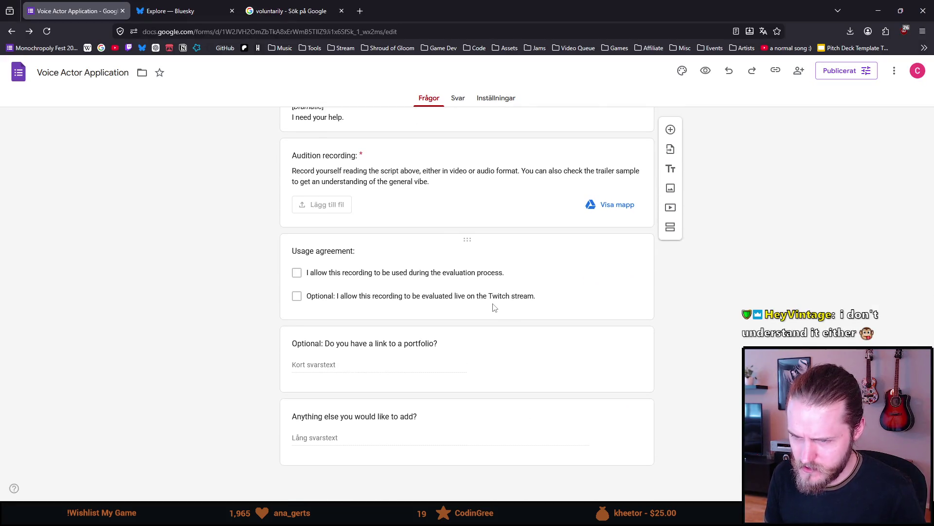
scroll(493, 308, up, 1)
scroll(482, 305, up, 8)
Move past the Trailer sample and select the Audition recording question for editing
click(470, 302)
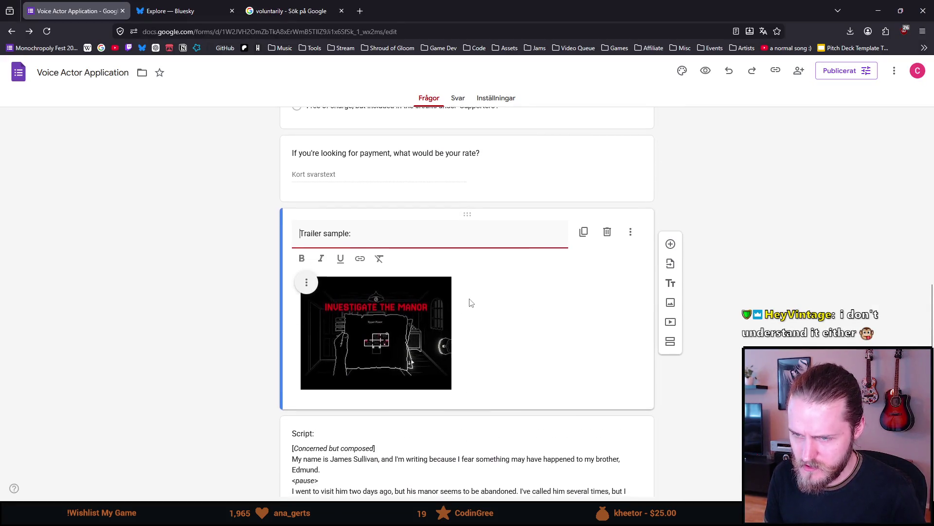
scroll(468, 302, up, 1)
scroll(468, 298, down, 4)
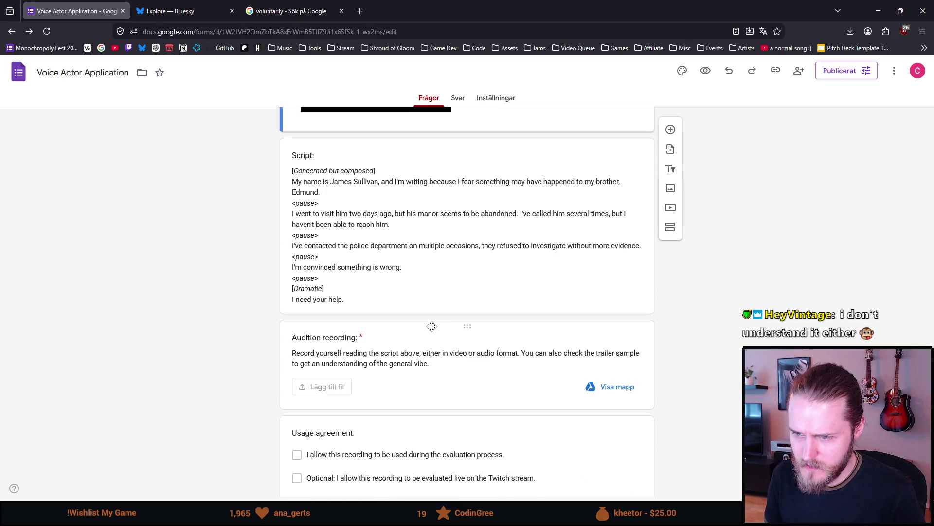
click(424, 348)
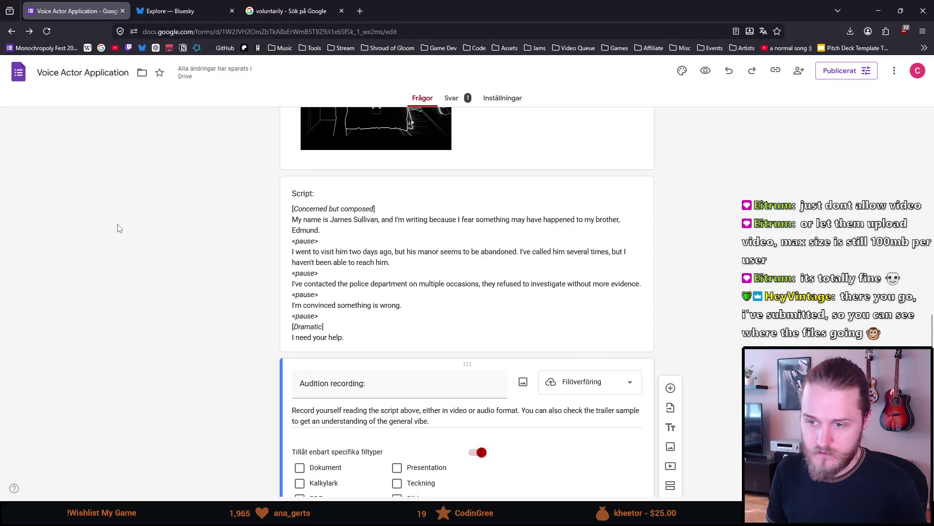
scroll(119, 226, down, 2)
scroll(119, 225, down, 3)
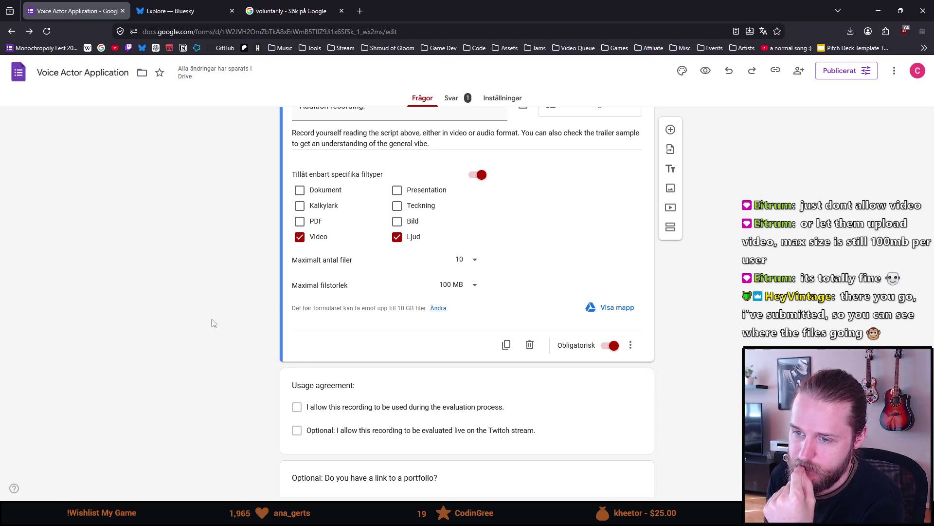
scroll(113, 359, down, 2)
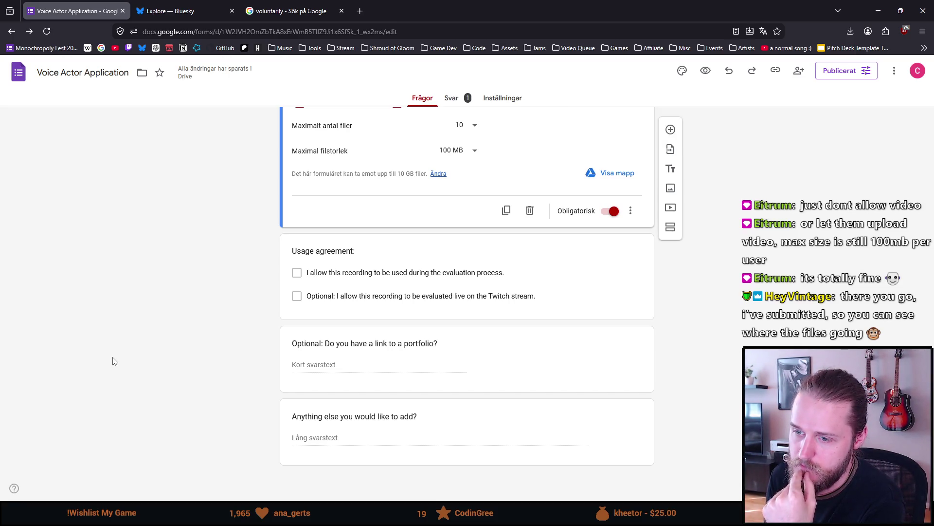
scroll(112, 361, up, 1)
scroll(112, 360, up, 5)
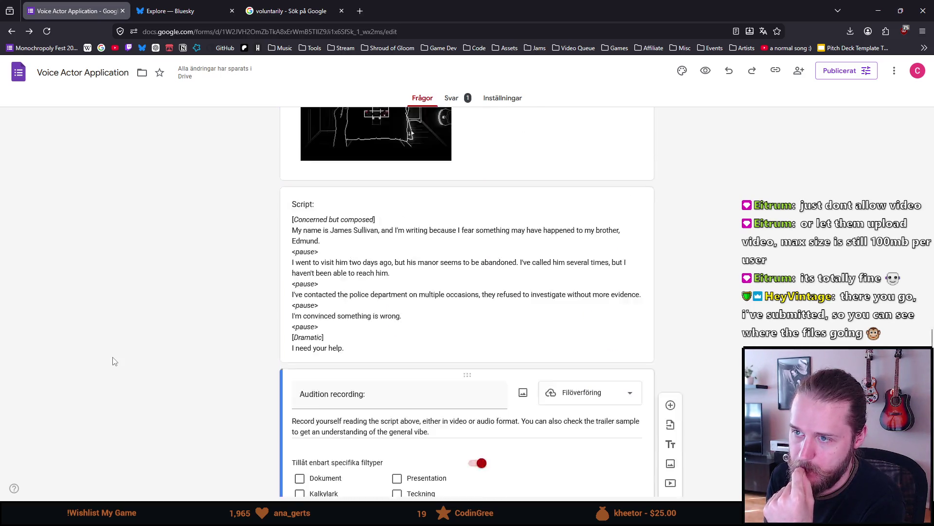
scroll(110, 337, up, 4)
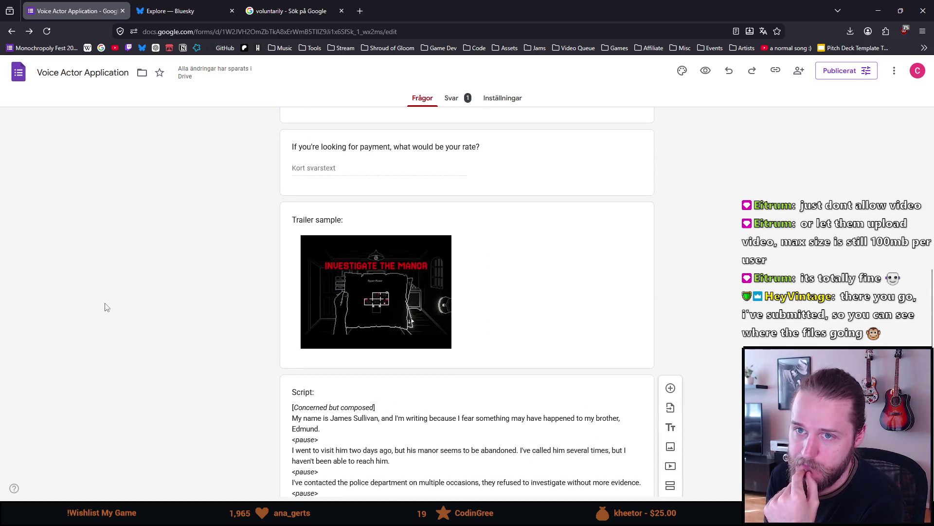
Close the 'voluntarily - Sök på Google' browser tab, leaving the form open
click(337, 14)
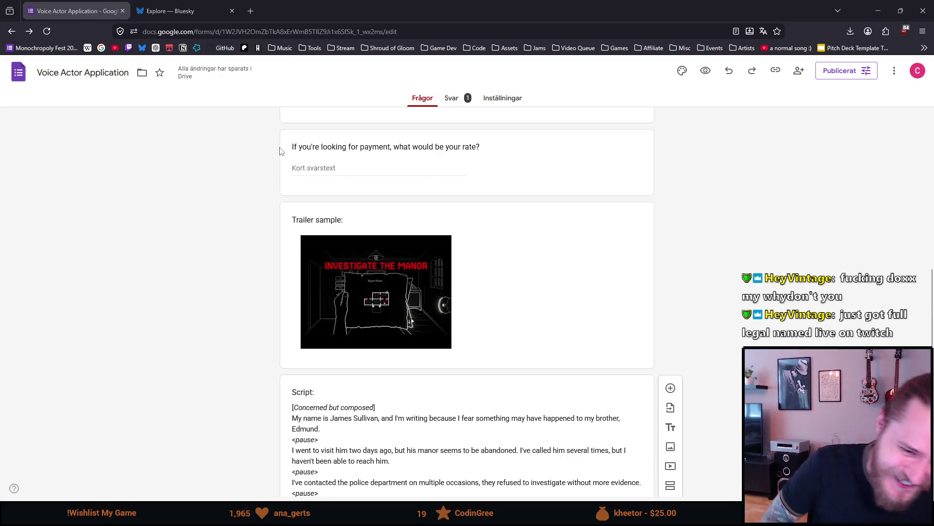
click(205, 5)
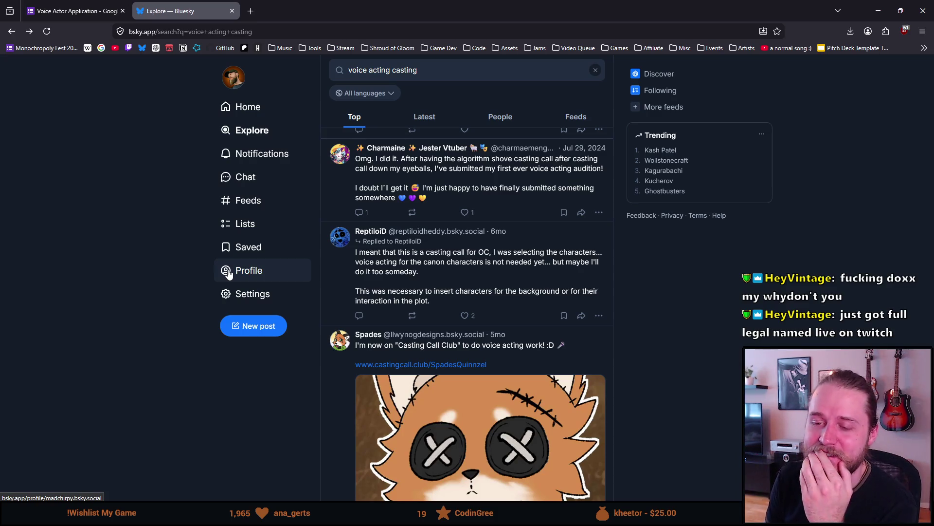
Show your Bluesky profile page, then return to the Voice Actor Application form tab
click(229, 273)
click(55, 4)
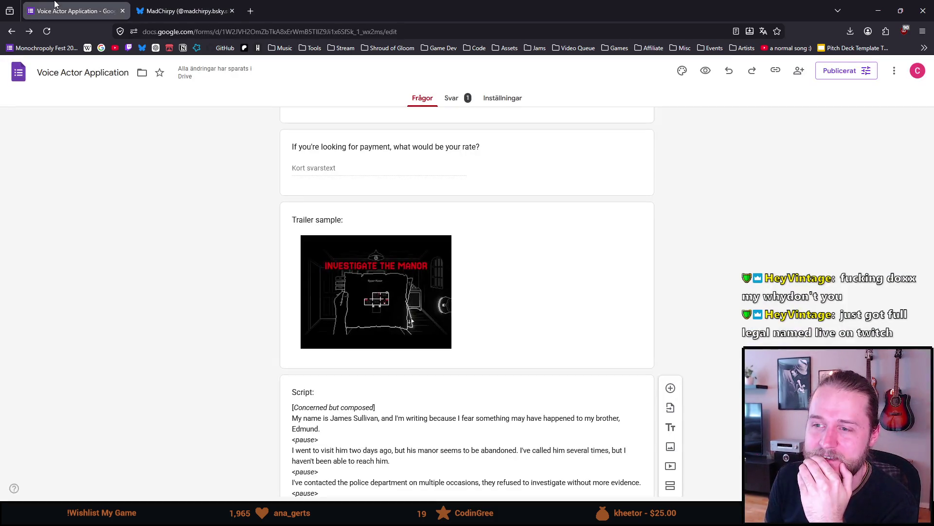
scroll(230, 230, down, 5)
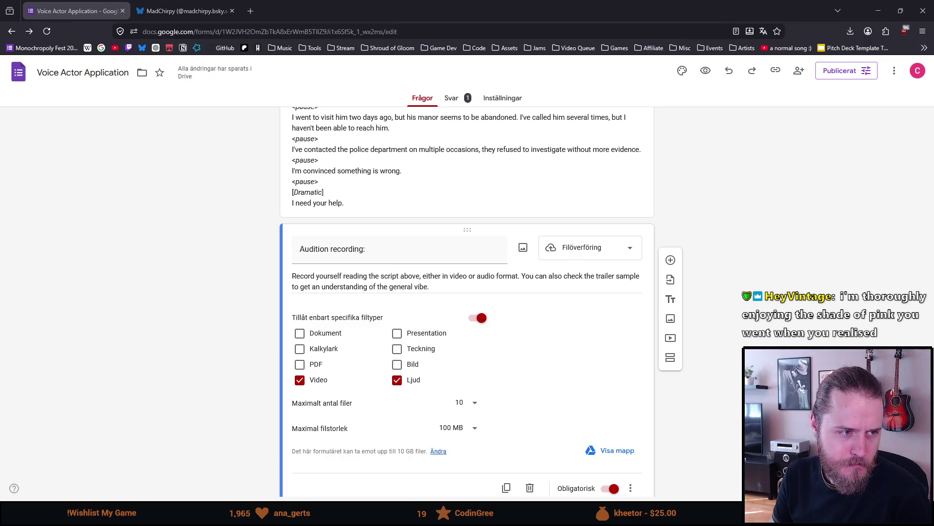
Switch to Discord so its announcements channel sits over the form
key(alt+Tab)
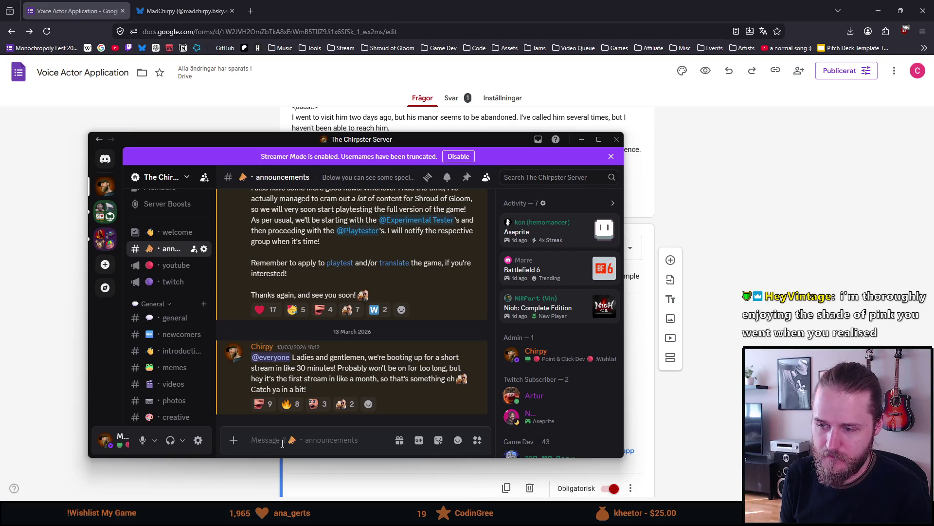
text(Aud)
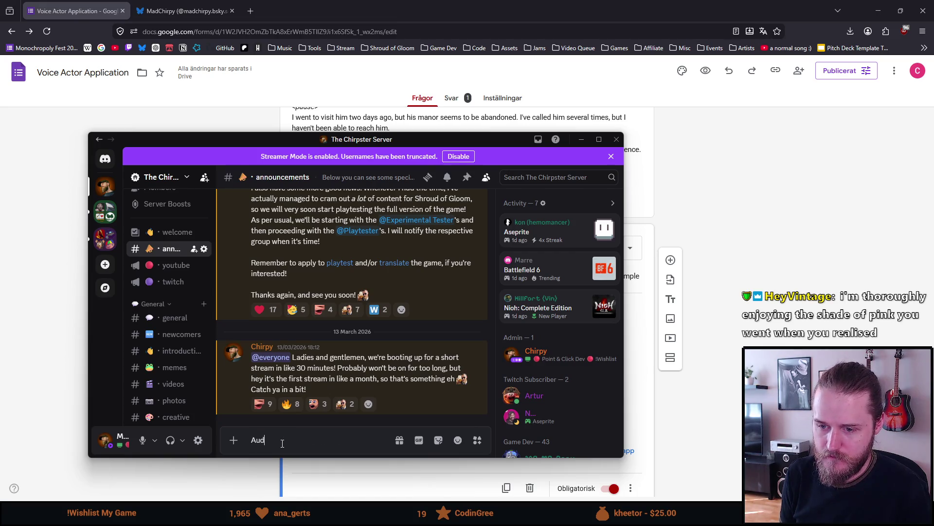
text(itions for)
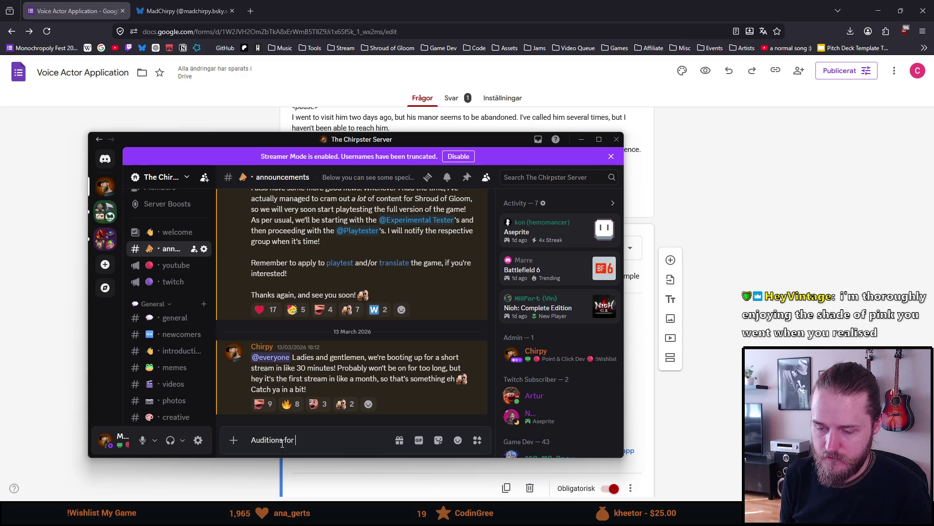
text( voice acting in )
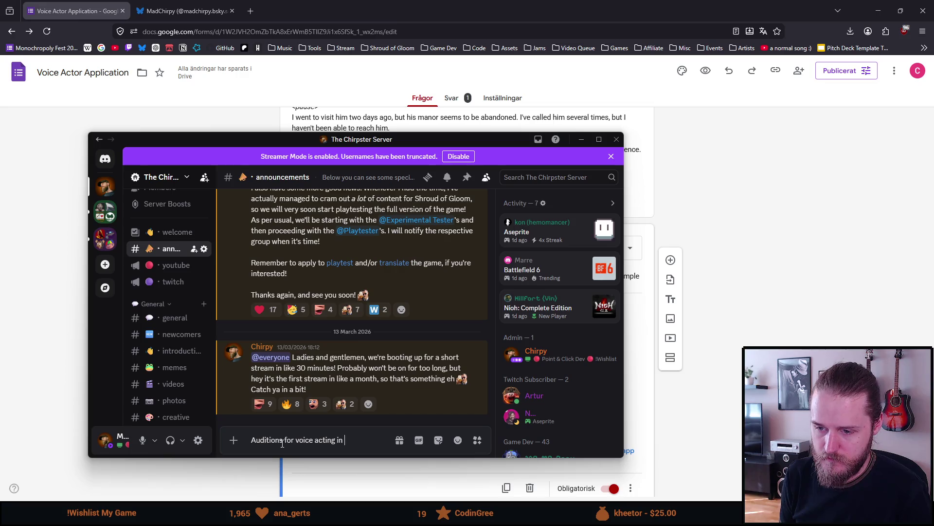
text(@)
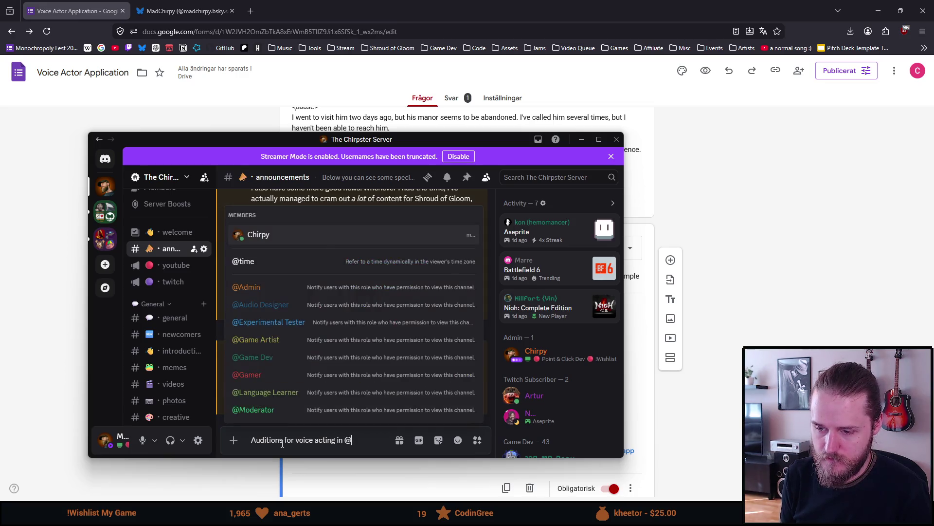
Draft the 'voice acting auditions are open' announcement, removing the accidental mention and unwanted sentence
key(BackSpace)
key(BackSpace)
key(BackSpace)
text(is)
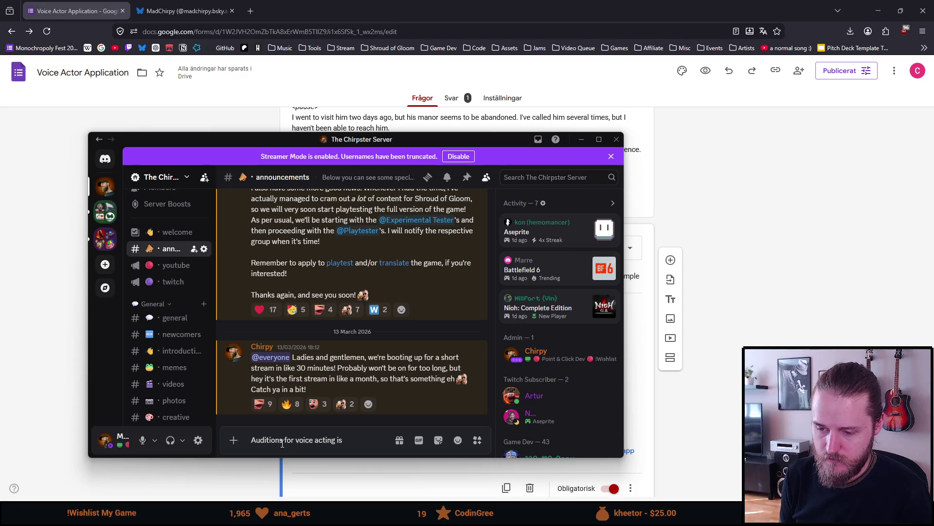
text( open)
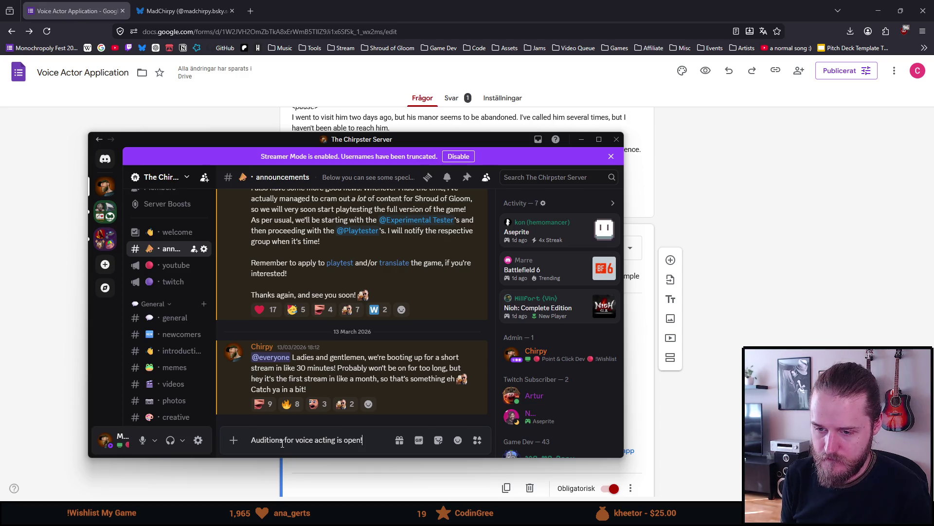
text(!)
key(shift+Return)
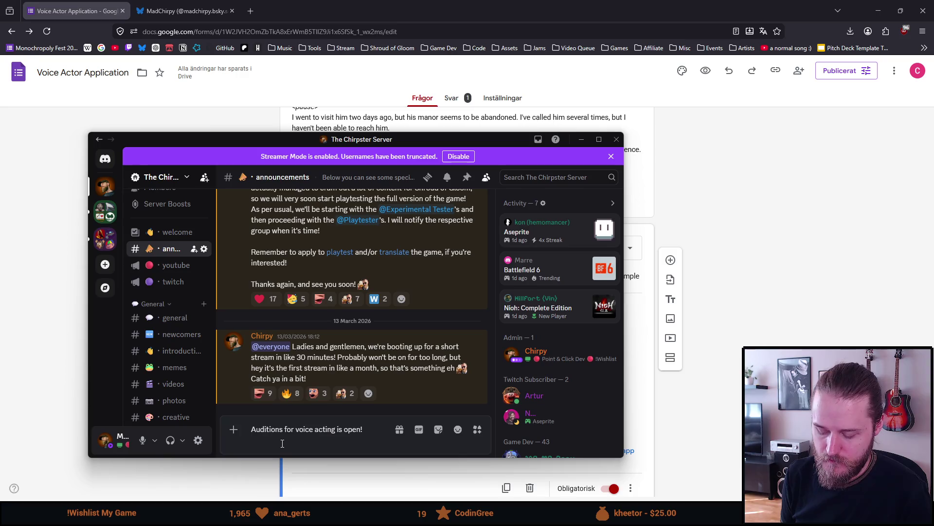
text(If you)
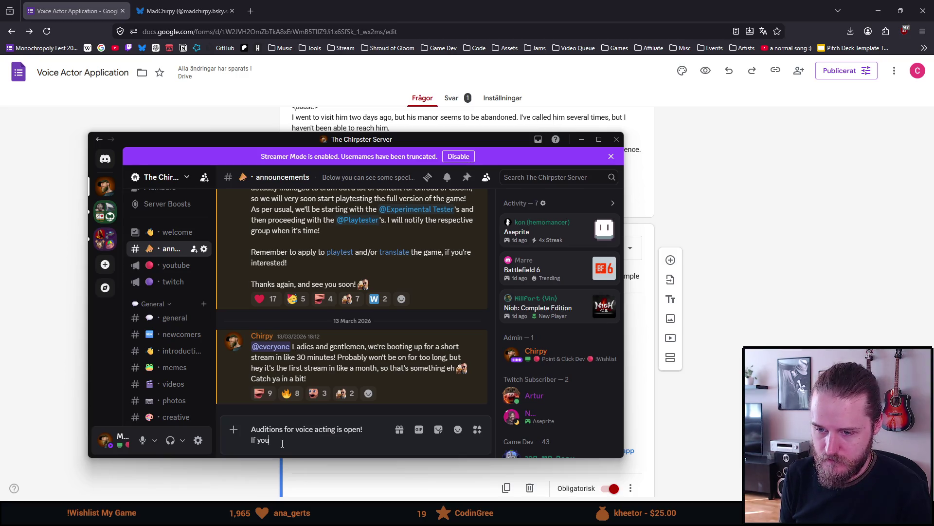
key(BackSpace)
key(BackSpace)
key(BackSpace)
text(yo)
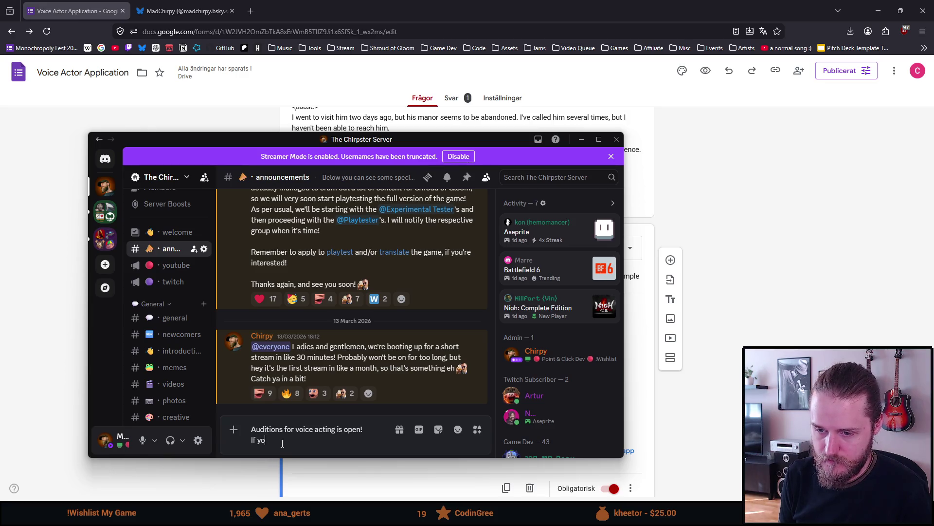
text(u or someone)
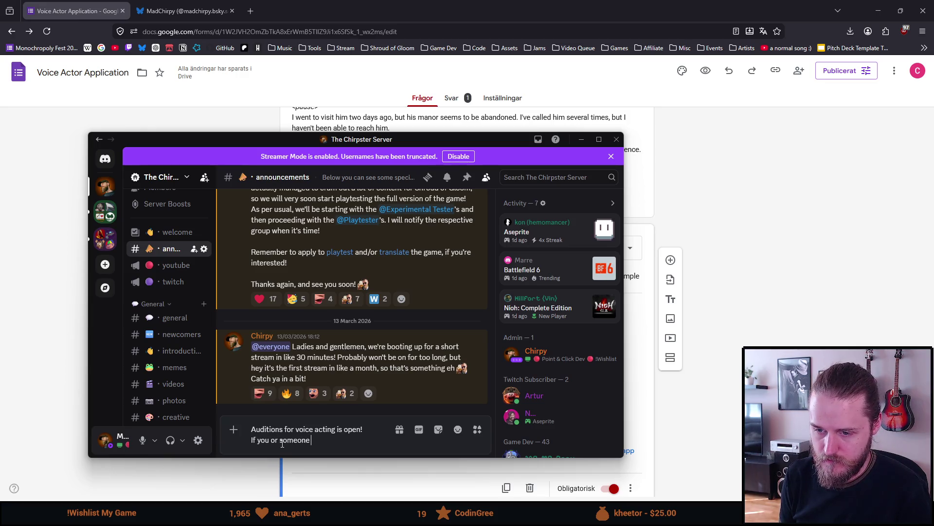
text( you know is inter)
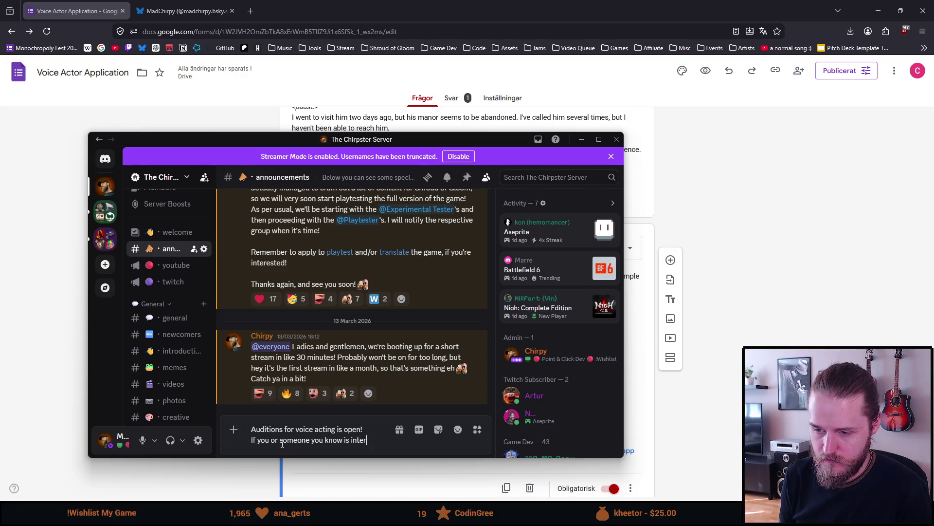
text(ested,)
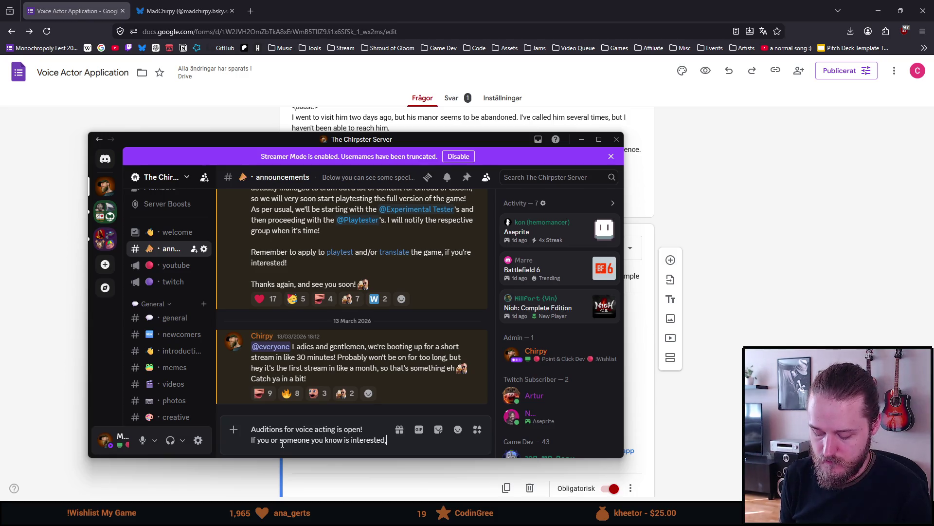
key(shift+Return)
text(let)
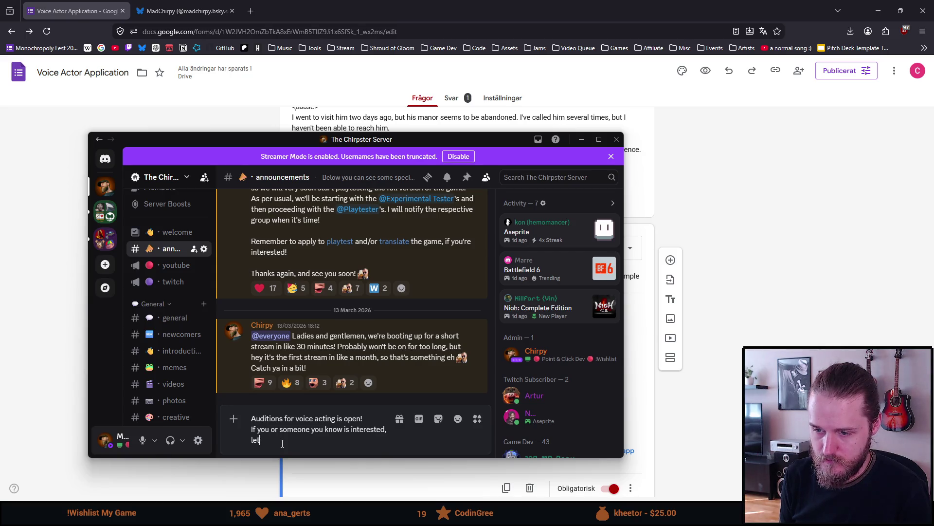
key(ctrl+BackSpace)
key(ctrl+BackSpace)
key(ctrl+BackSpace)
key(ctrl+BackSpace)
key(ctrl+BackSpace)
key(ctrl+BackSpace)
key(ctrl+BackSpace)
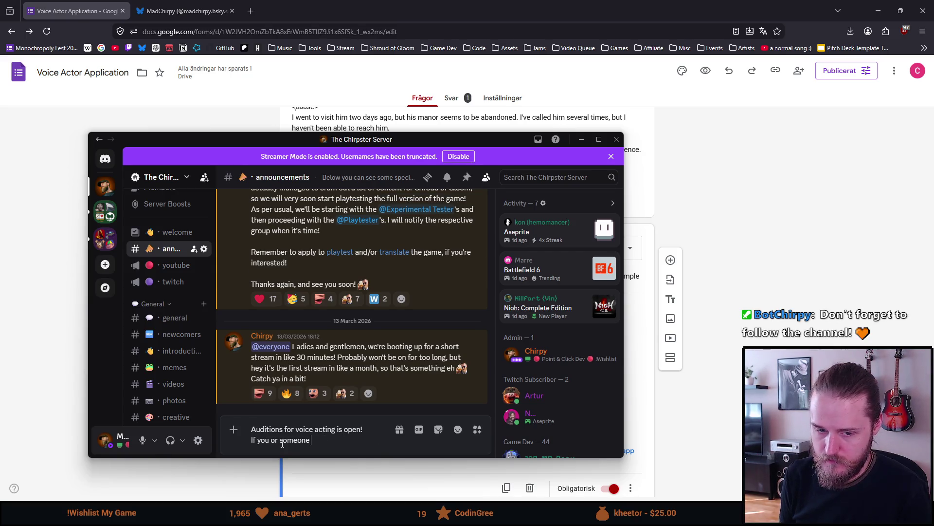
key(ctrl+BackSpace)
key(ctrl+BackSpace)
key(ctrl+BackSpace)
key(ctrl+BackSpace)
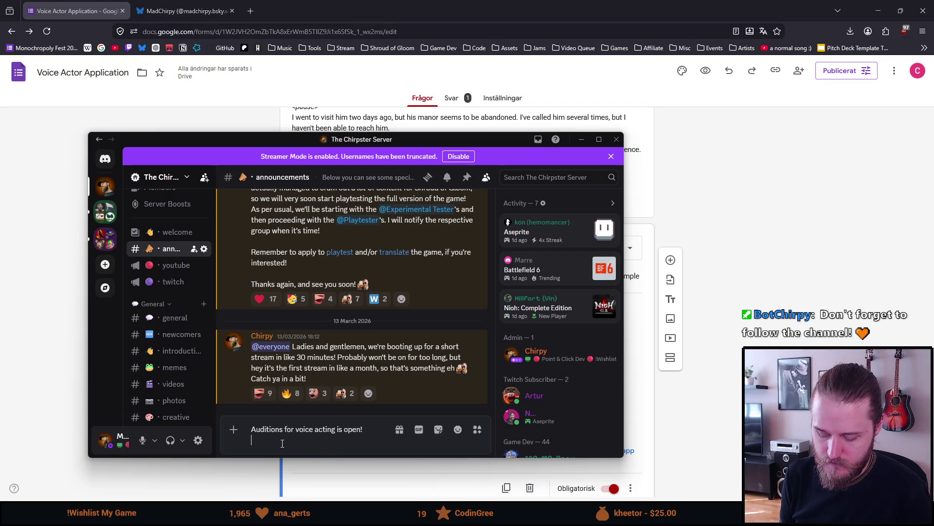
text(Apply here:)
Paste the forms.gle application link on its own line, then hide Discord and go to the Bluesky tab
key(shift+Return)
text(https://forms.gle/7giQ5tnW76LCCgHB8)
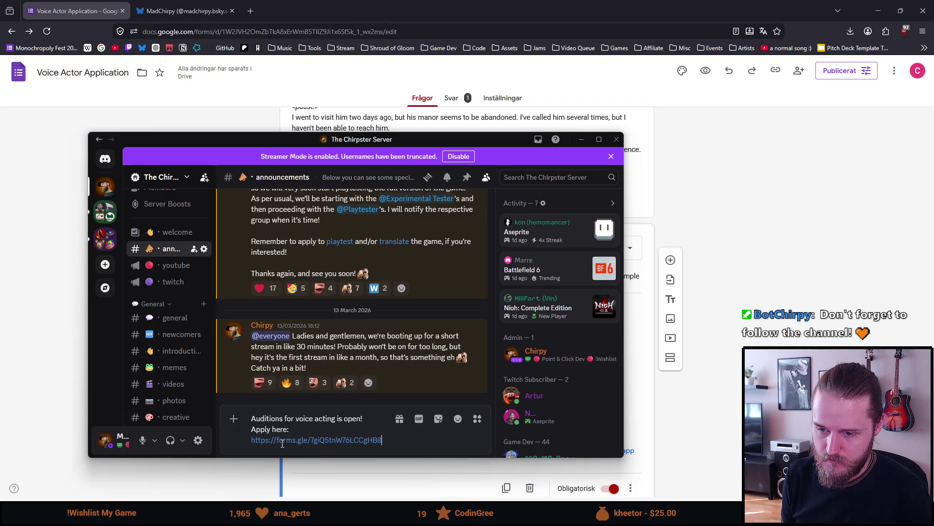
key(Up)
key(Up)
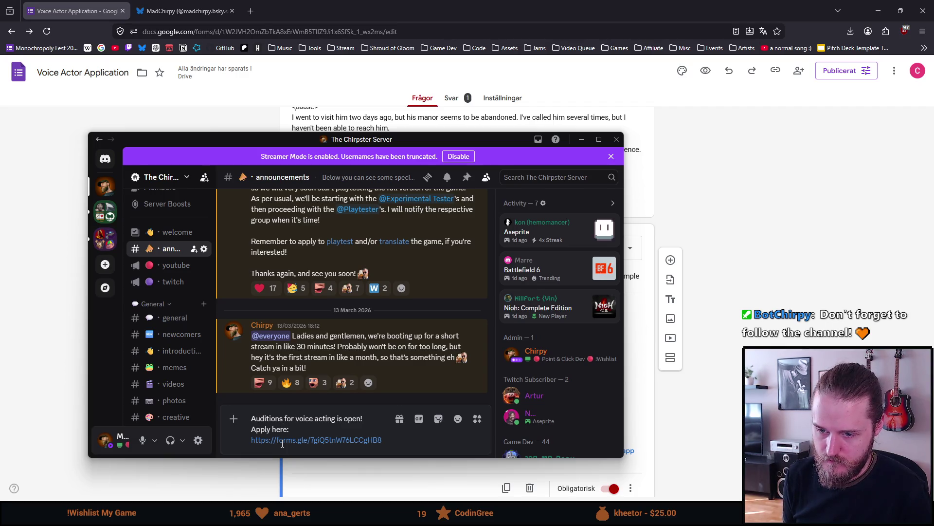
key(shift+Return)
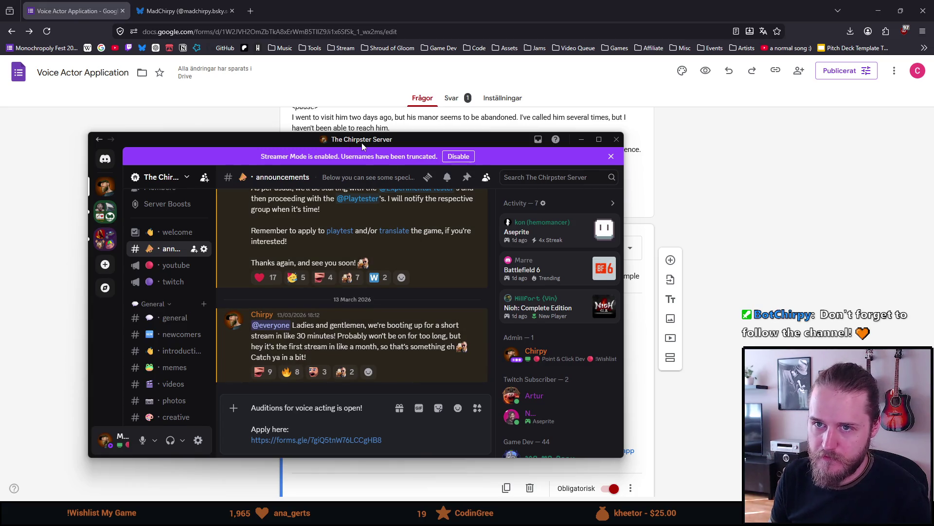
key(alt+Tab)
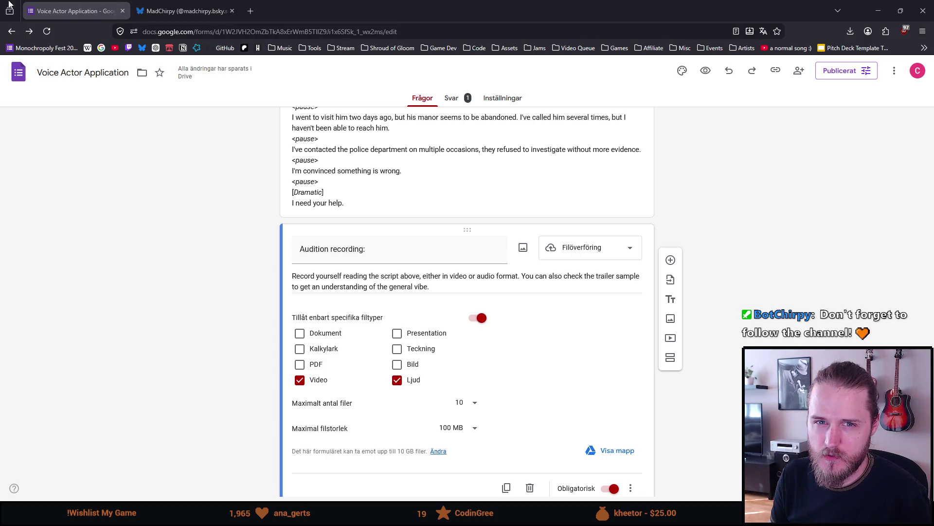
click(182, 11)
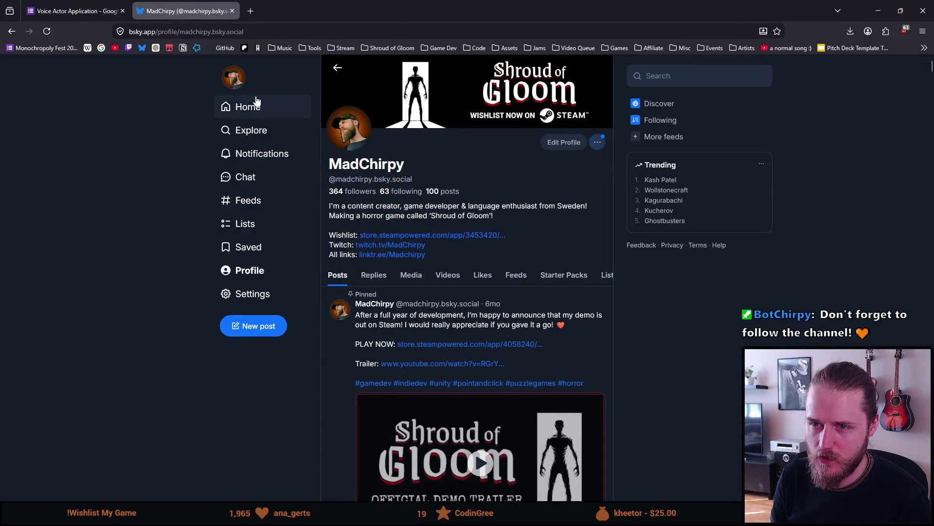
Browse the Bluesky Discover feed, return to the MadChirpy profile, then switch to the form tab
click(245, 107)
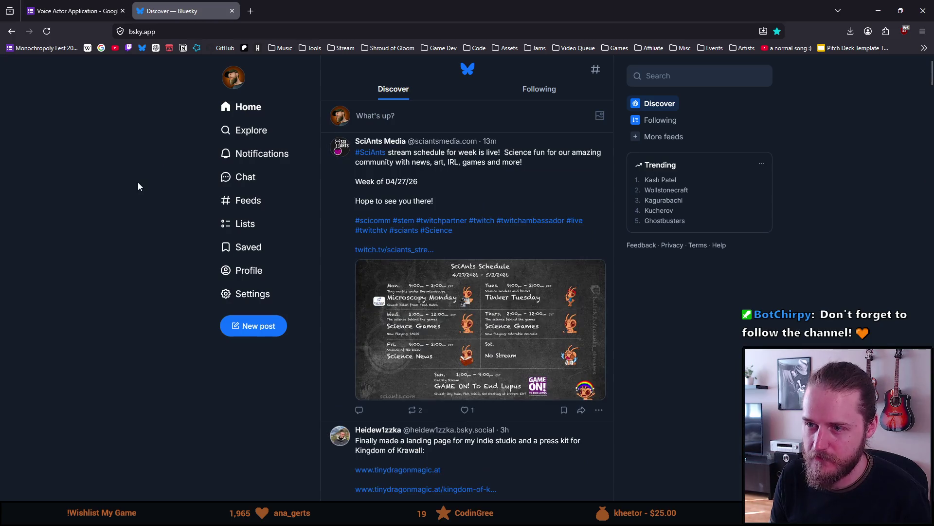
scroll(150, 191, down, 5)
scroll(142, 189, down, 2)
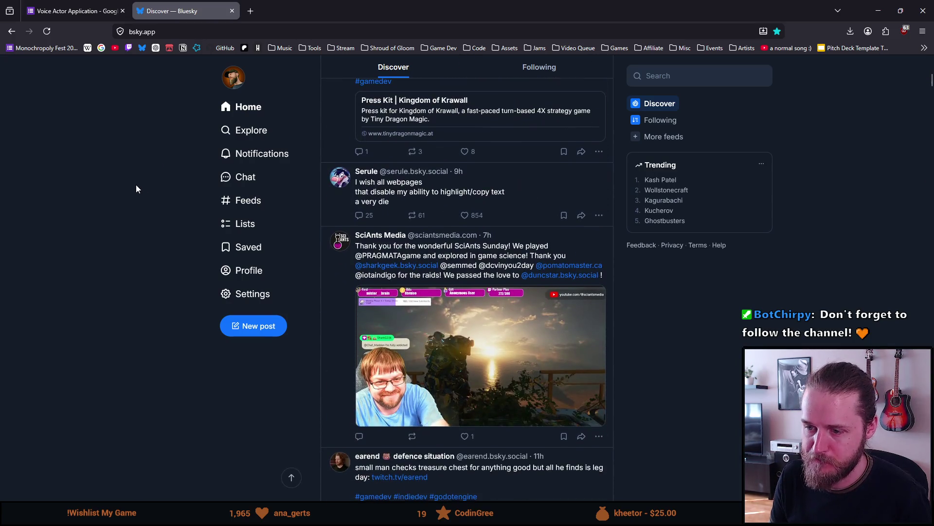
scroll(136, 189, up, 5)
scroll(136, 188, up, 5)
click(240, 270)
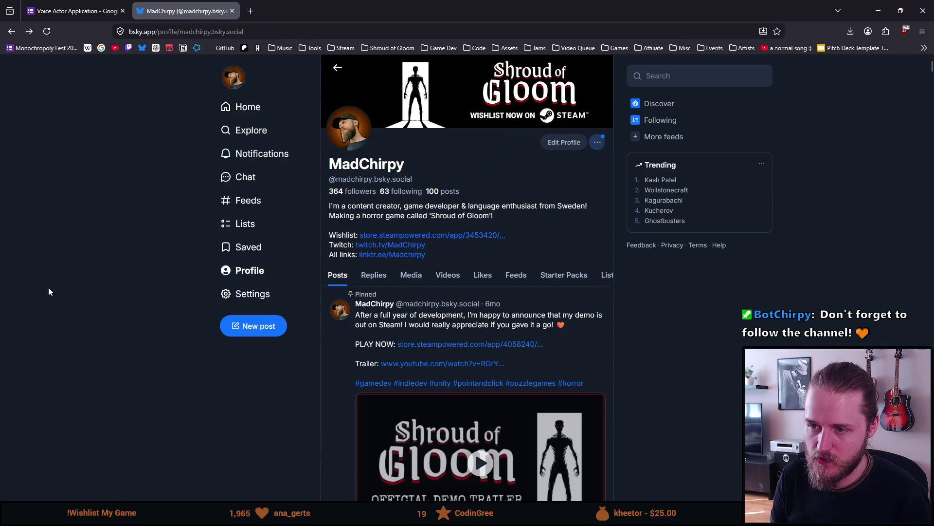
scroll(48, 292, down, 3)
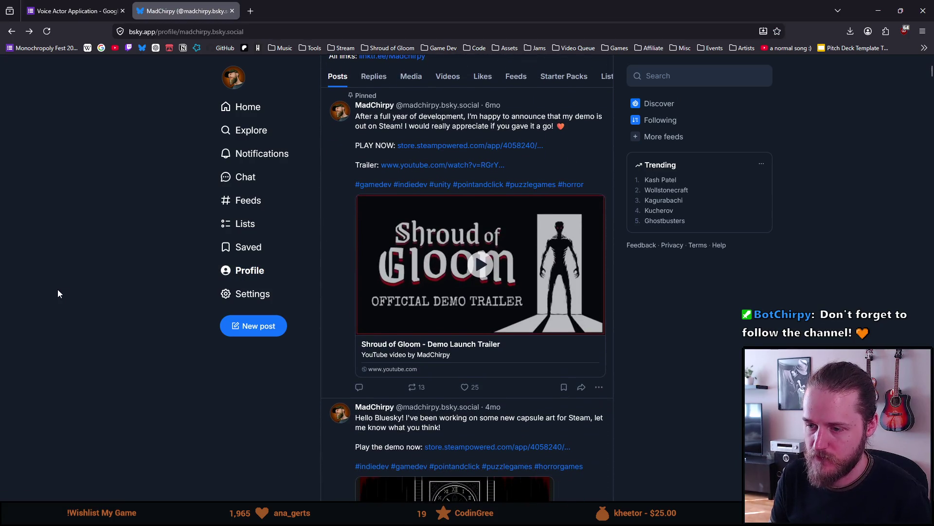
scroll(58, 293, down, 3)
scroll(57, 292, up, 6)
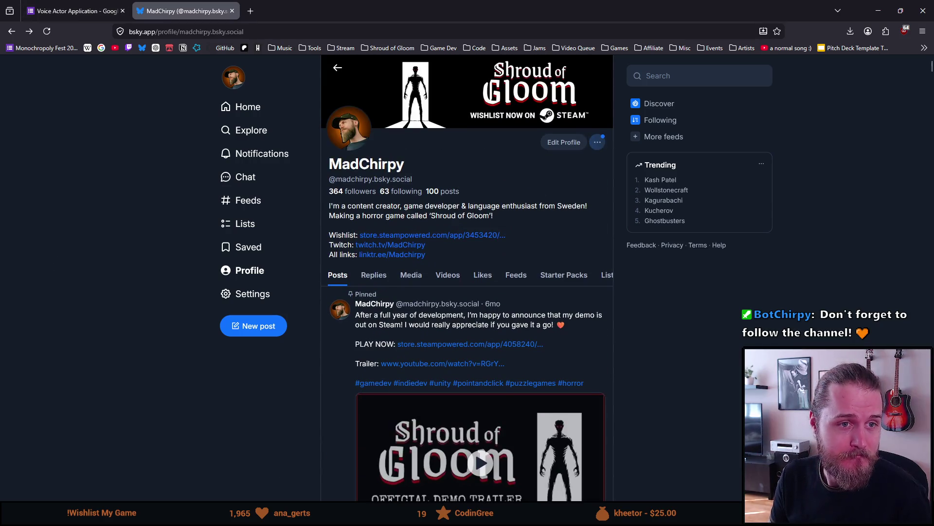
click(81, 11)
scroll(81, 170, up, 5)
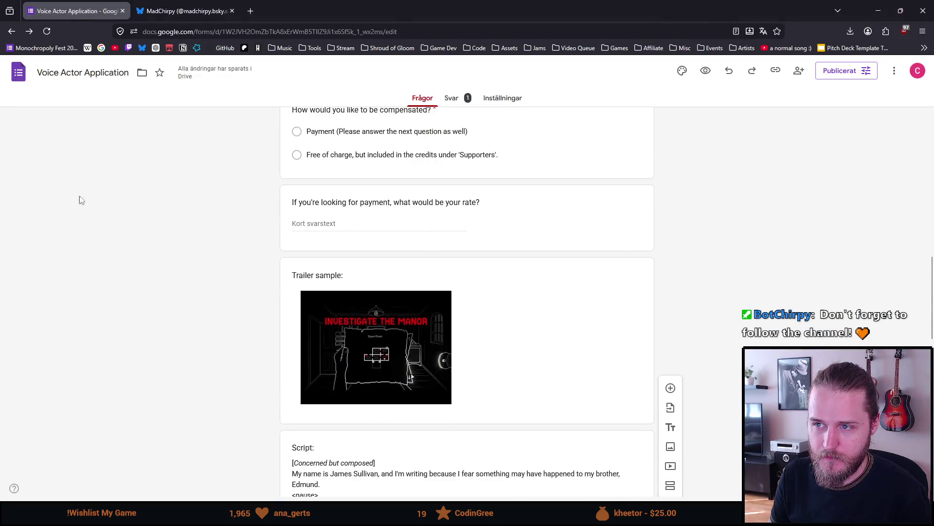
scroll(73, 205, up, 1)
scroll(61, 221, up, 10)
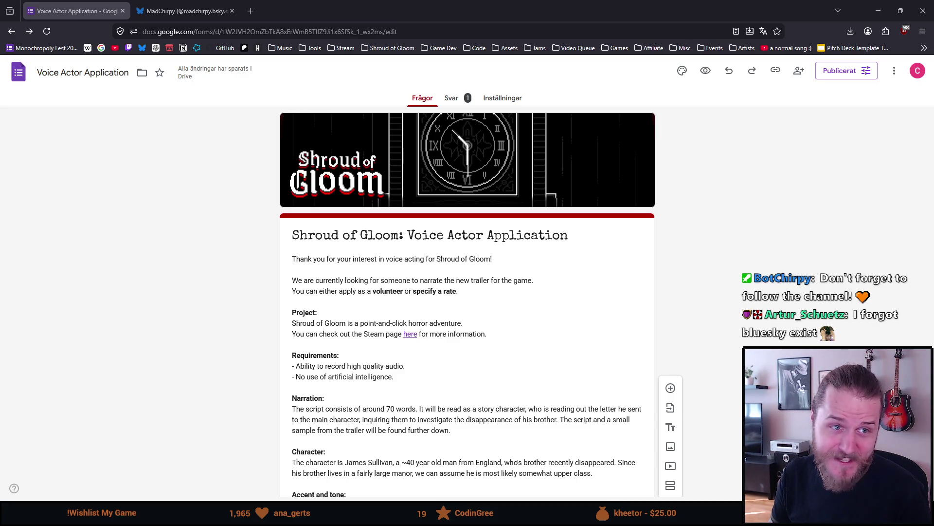
Drag the Discord window with the announcement draft back over the form
drag(137, 139, 444, 120)
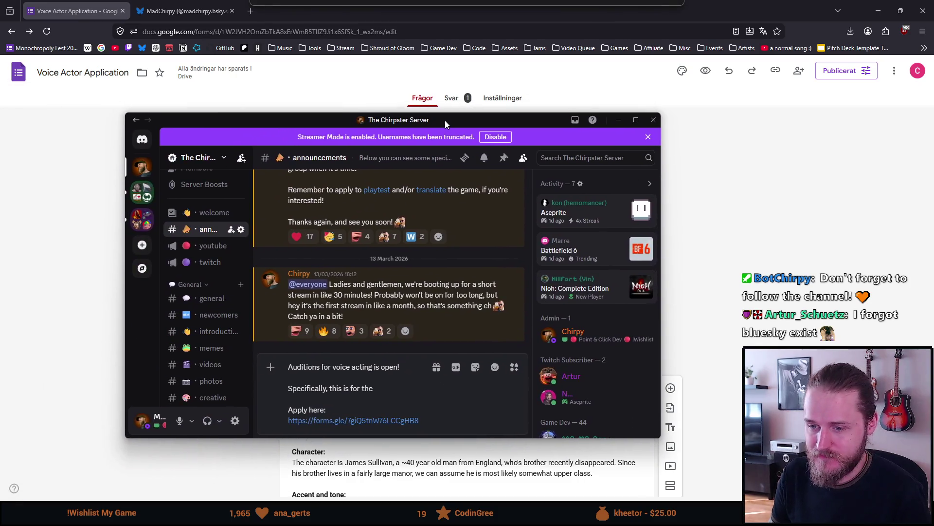
text(trailer )
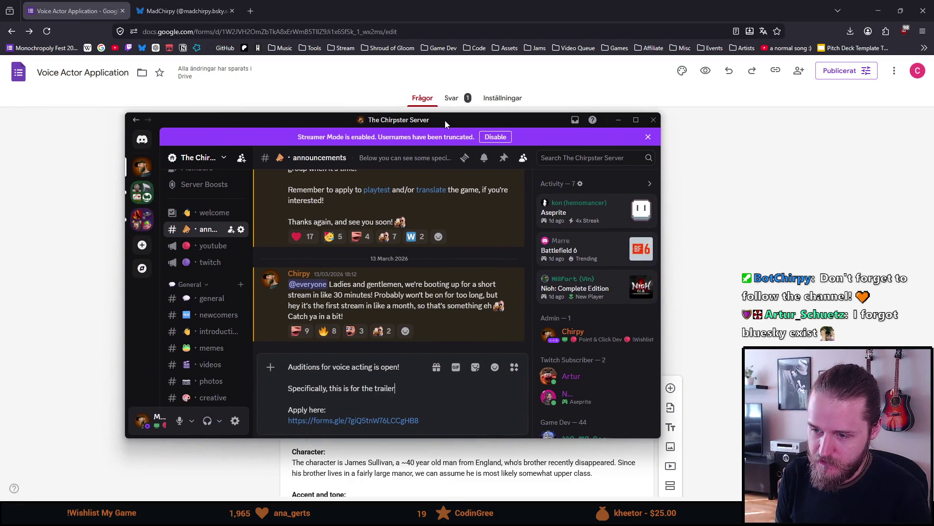
text(narra)
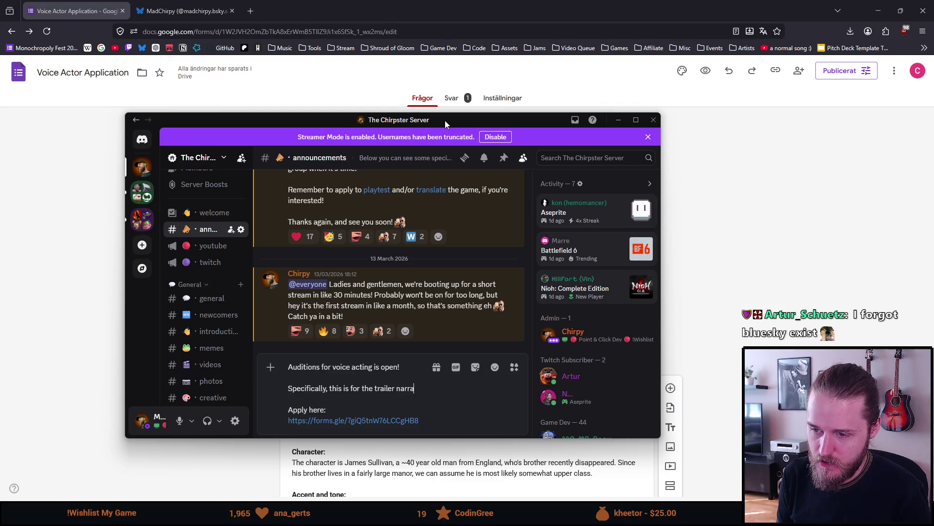
text(tion.)
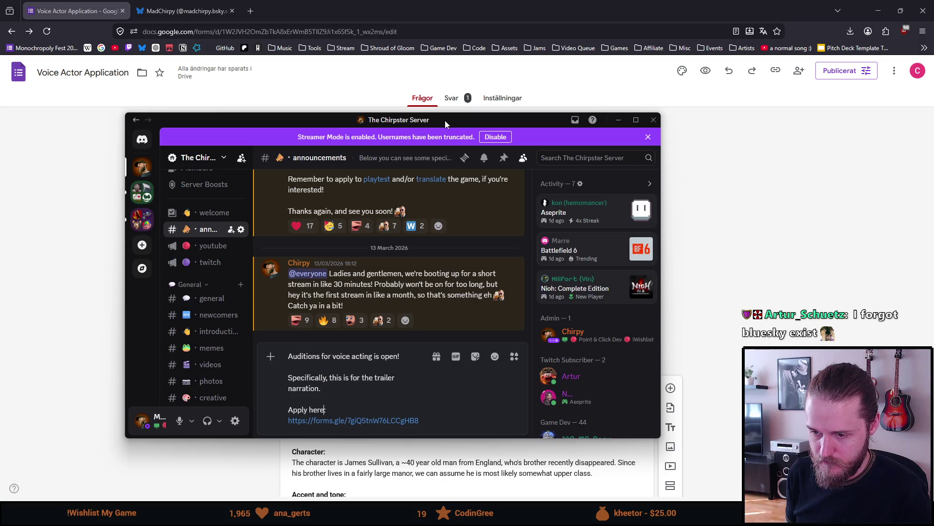
text(More )
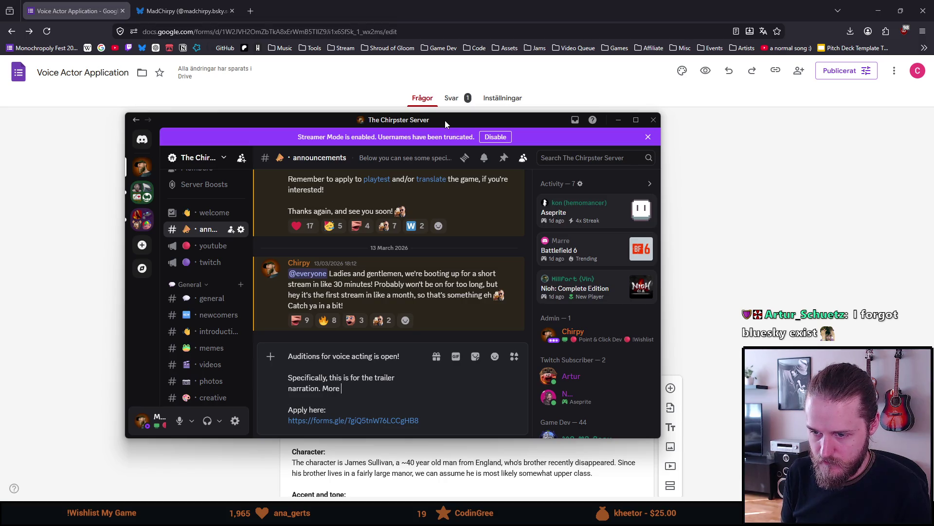
text(information )
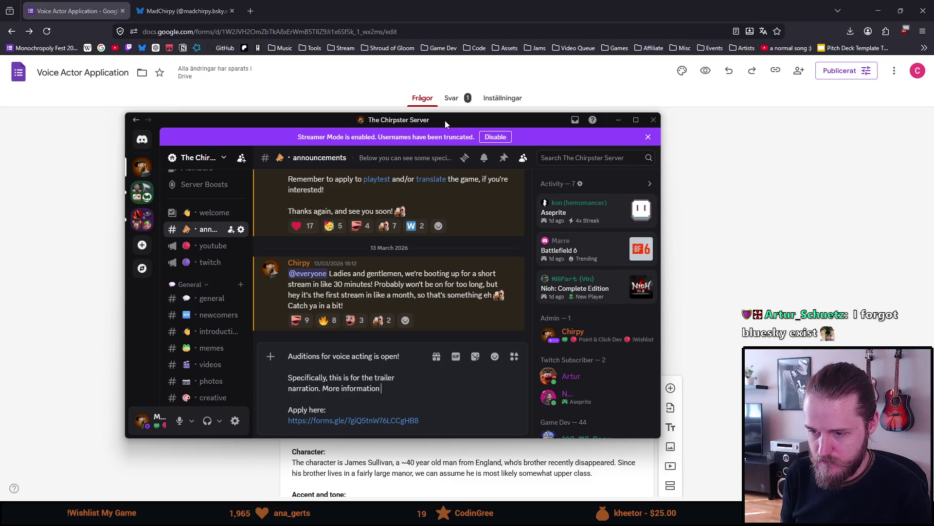
text(is in )
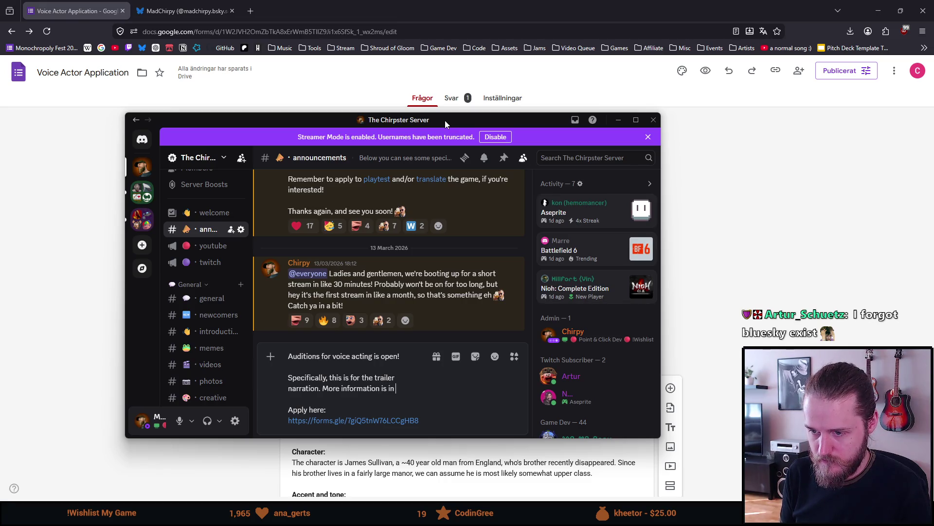
text(the form.)
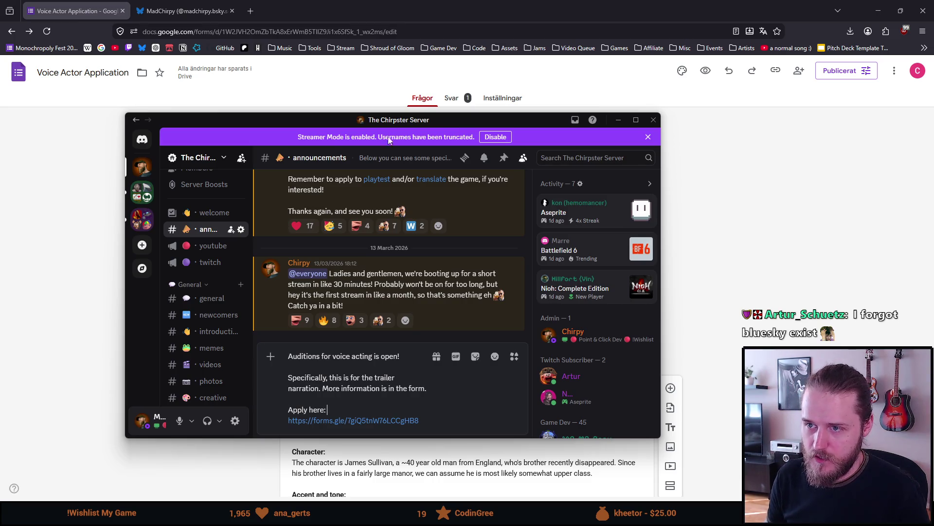
Add 'Specifically, this is for the trailer narration. More information is in the form.' and move up to the opening line
key(Up)
key(Up)
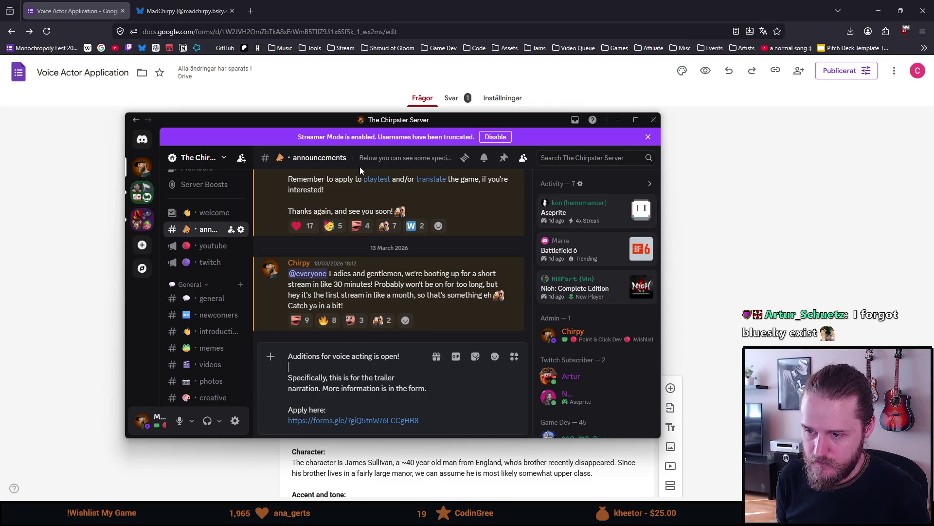
text(@)
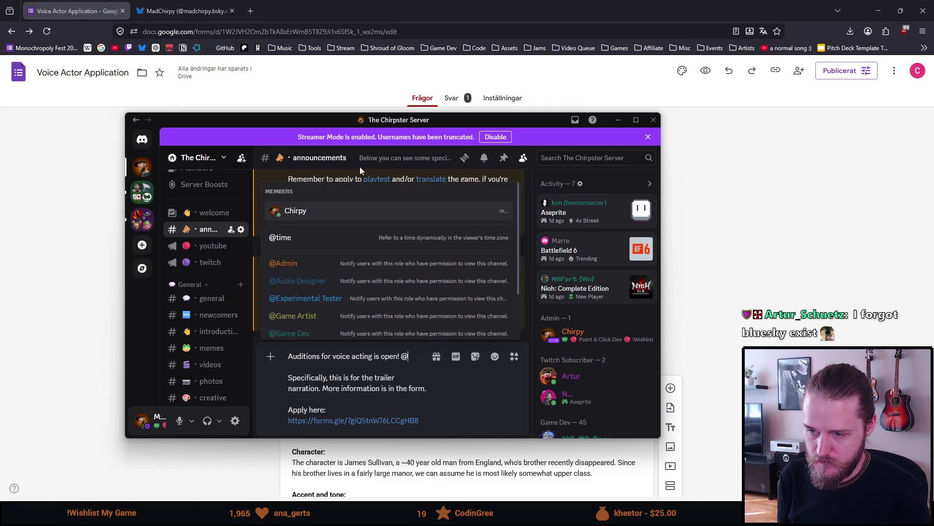
text(shrou)
Accept the Shroud of Gloom mention suggestion and hide the Discord window
key(Tab)
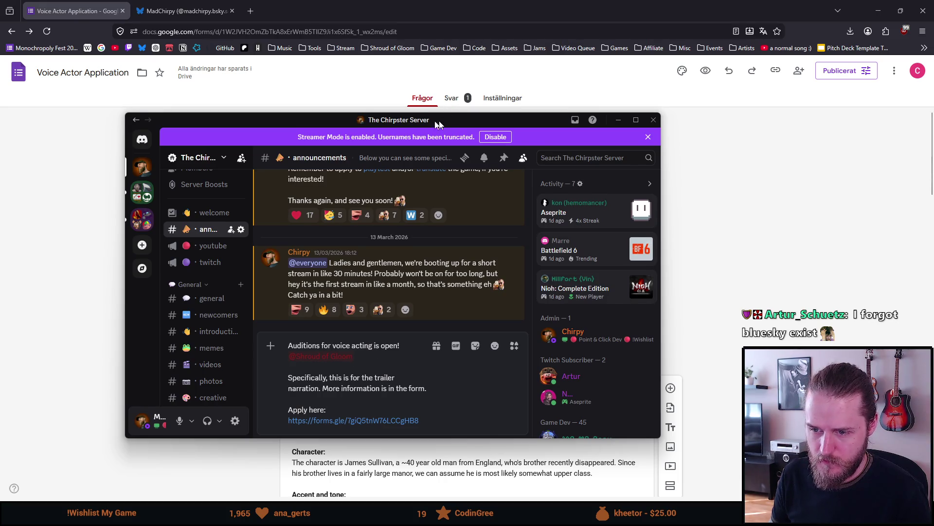
click(618, 119)
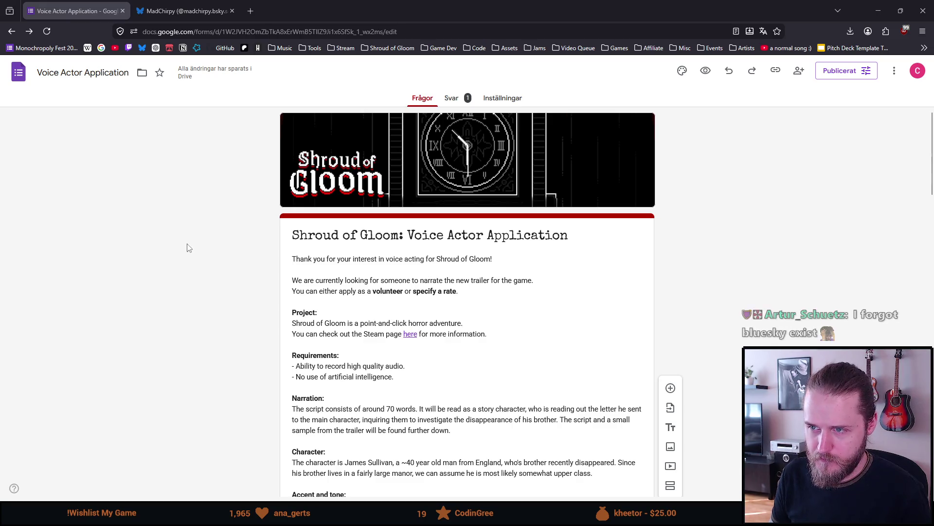
scroll(226, 248, down, 5)
scroll(227, 249, down, 2)
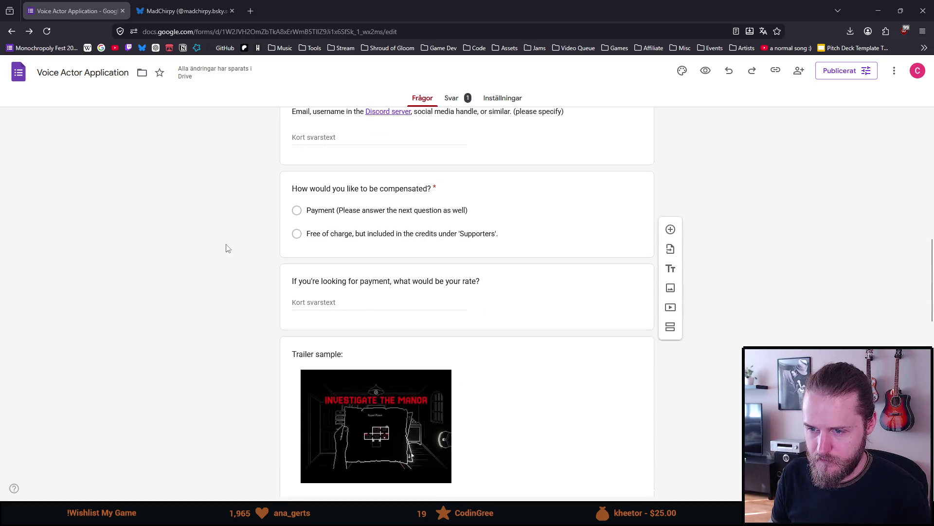
scroll(226, 249, down, 1)
scroll(226, 249, down, 1)
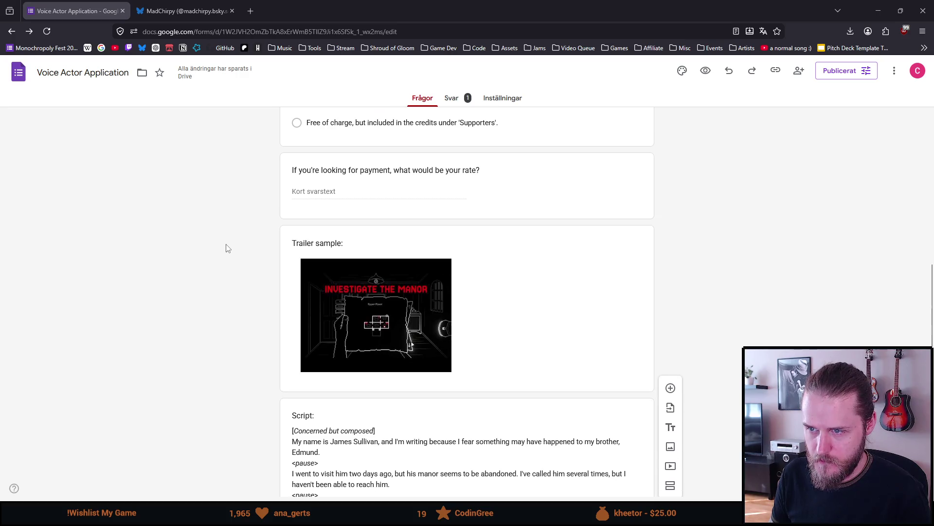
scroll(226, 248, down, 2)
scroll(227, 249, down, 2)
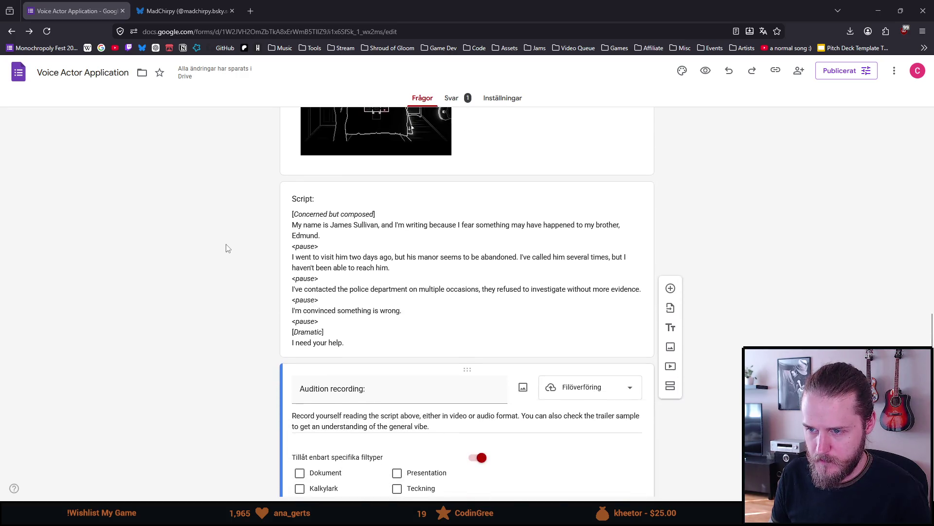
scroll(226, 248, down, 2)
scroll(226, 249, down, 2)
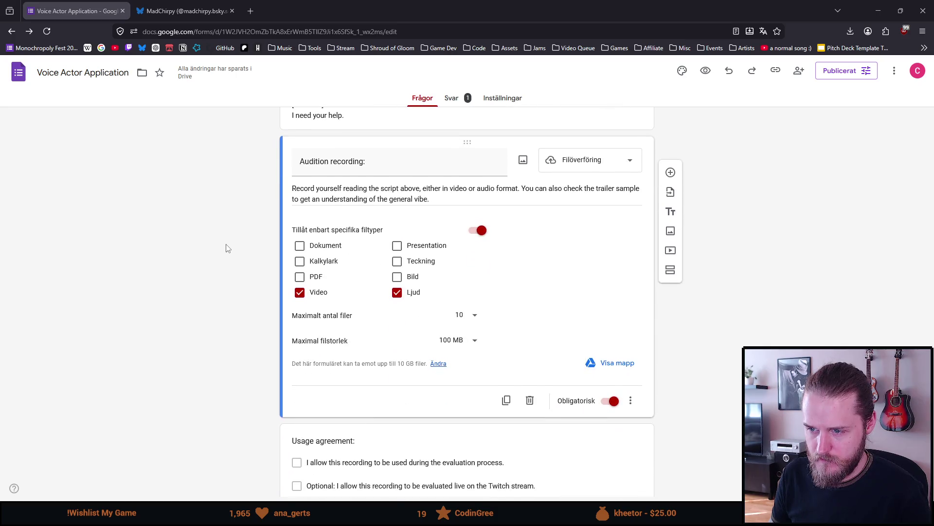
scroll(227, 248, down, 2)
scroll(223, 248, down, 1)
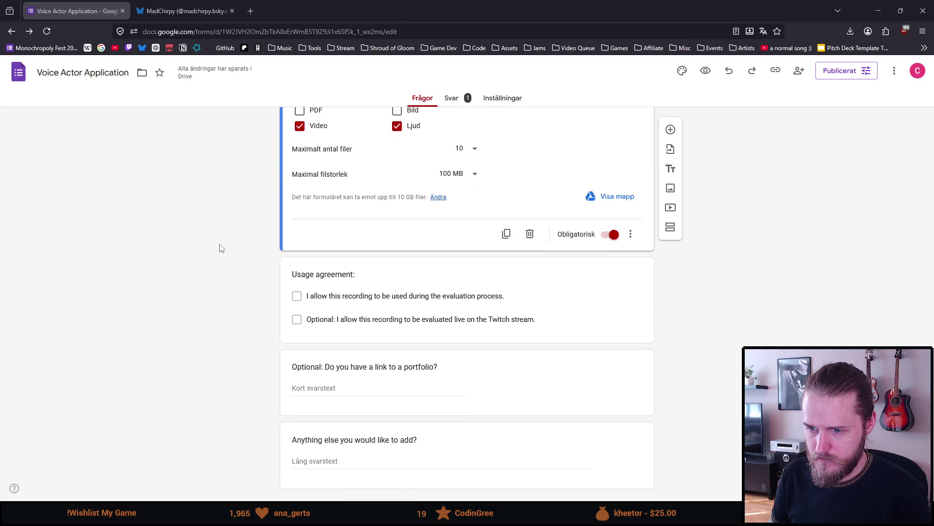
scroll(219, 249, up, 5)
scroll(220, 249, up, 5)
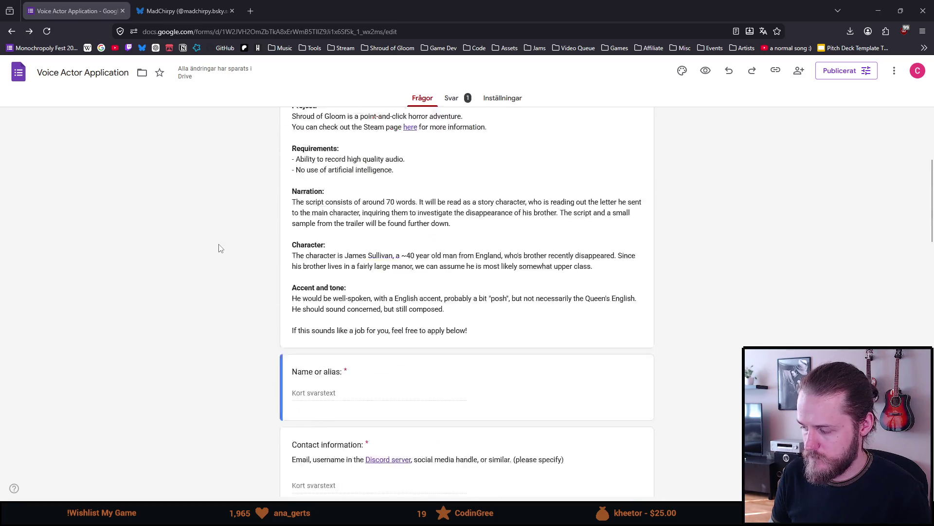
scroll(219, 248, up, 5)
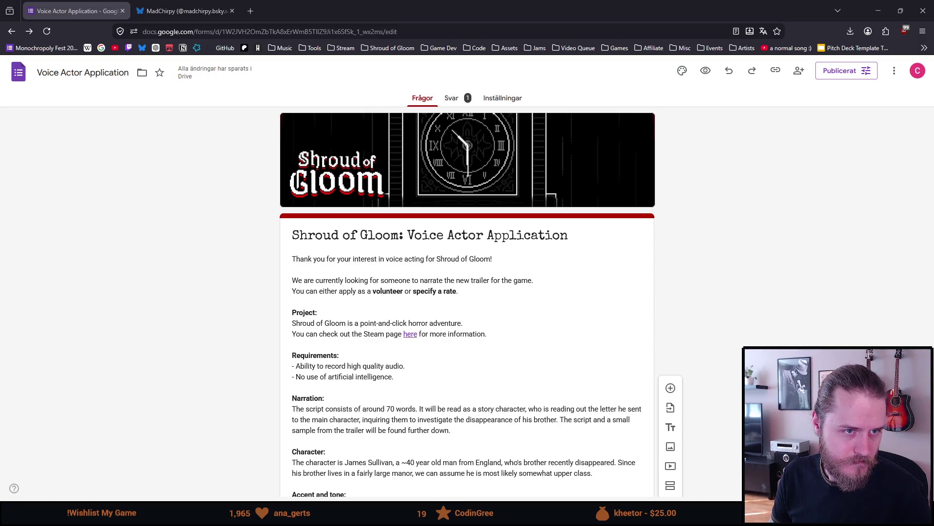
key(alt+Tab)
drag(559, 97, 547, 84)
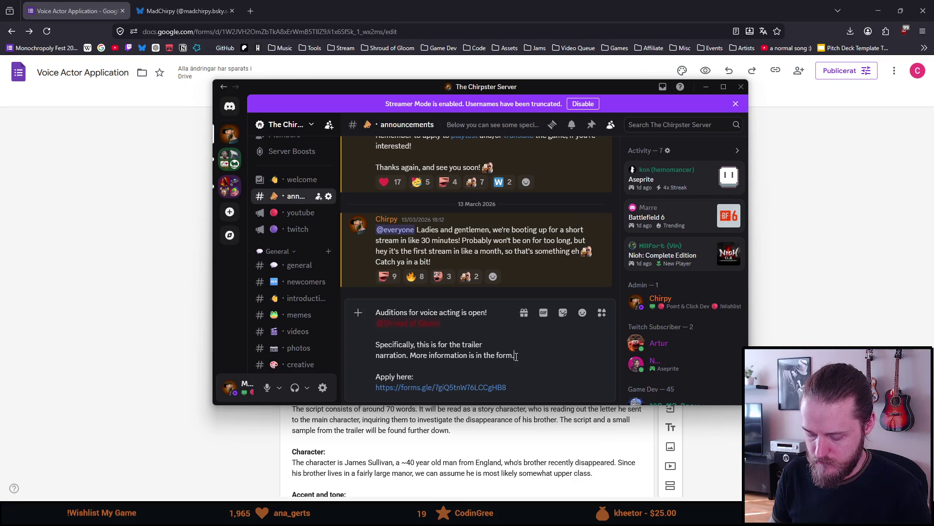
Move the 'Apply here' form link above the narration details and send the audition announcement
key(shift+Return)
text(Feel free)
text(to s)
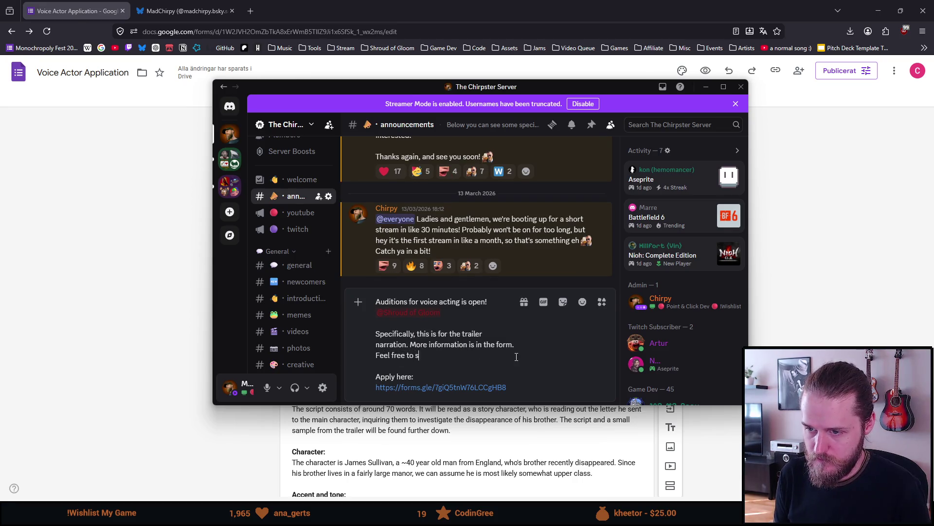
text(hare with any)
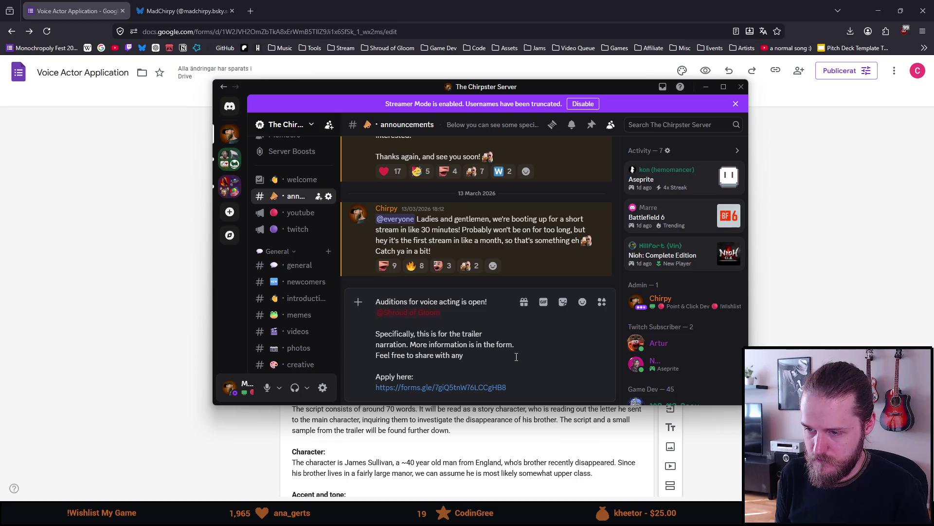
text(one who might be i)
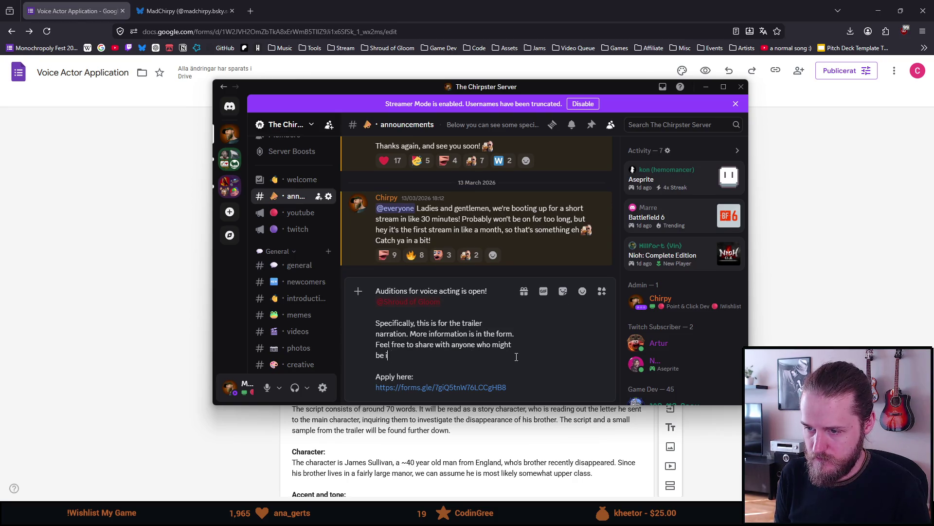
text(nterested!)
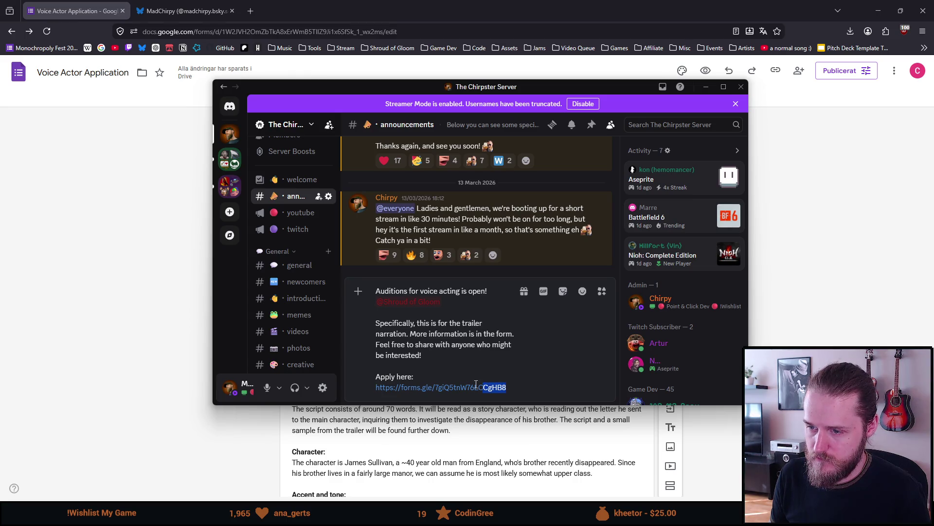
drag(522, 384, 367, 374)
key(BackSpace)
key(BackSpace)
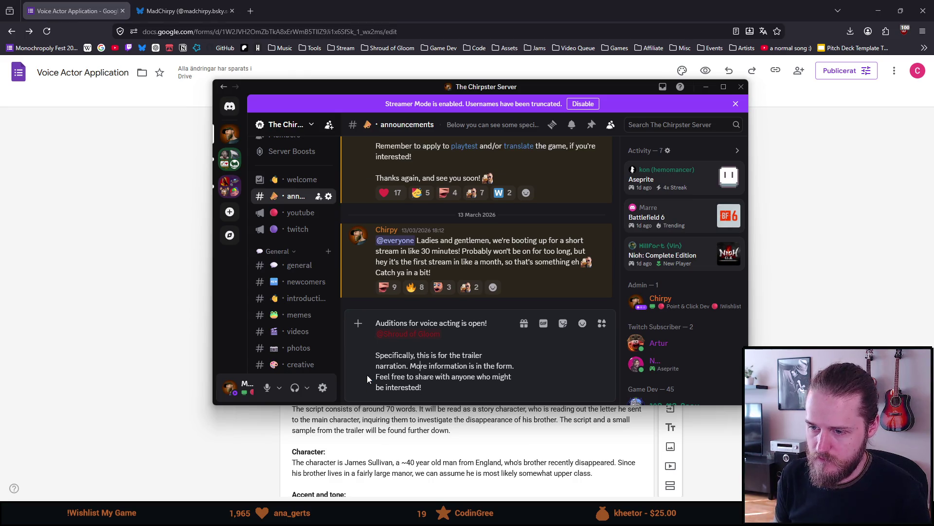
key(ctrl+z)
key(ctrl+z)
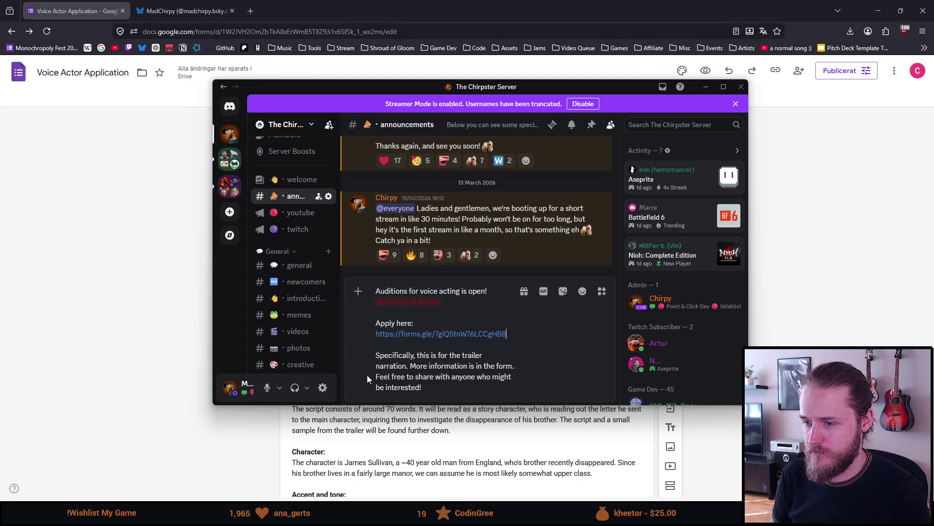
key(Return)
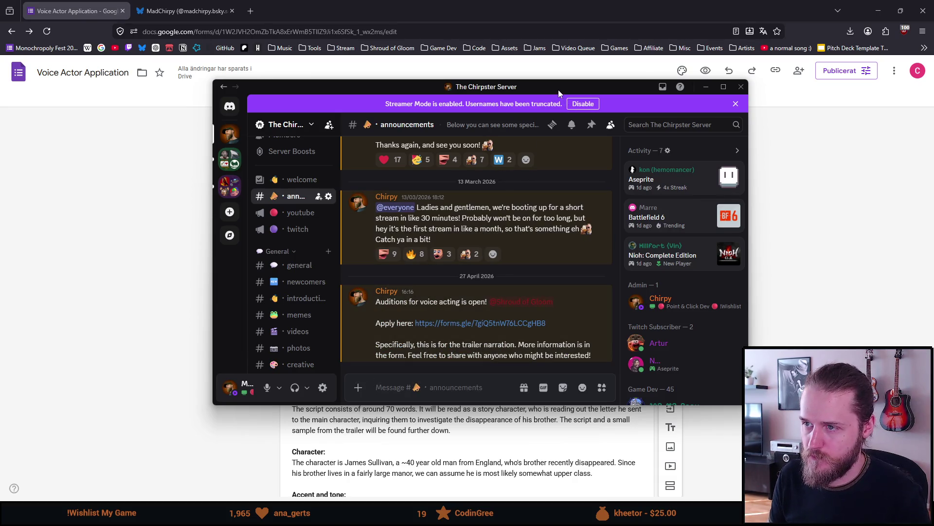
drag(559, 90, 479, 79)
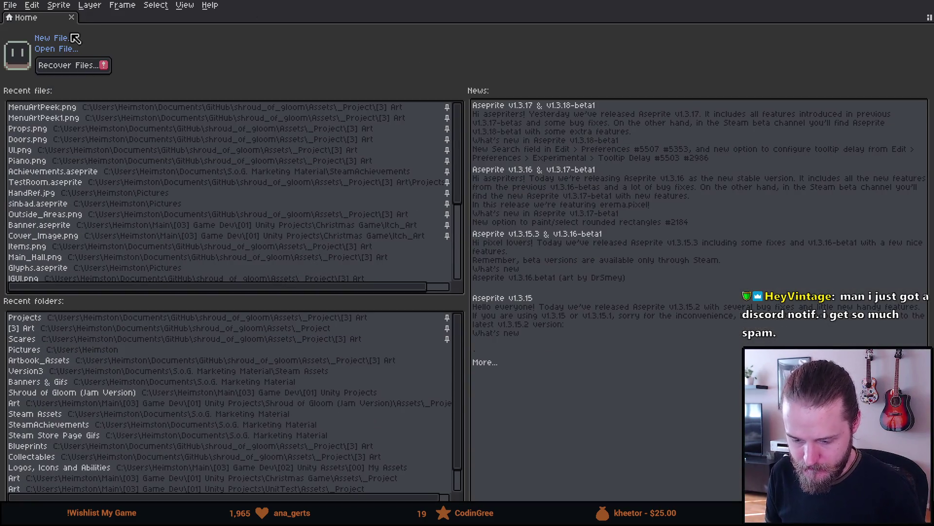
Start a new sprite from the Aseprite home screen
click(60, 43)
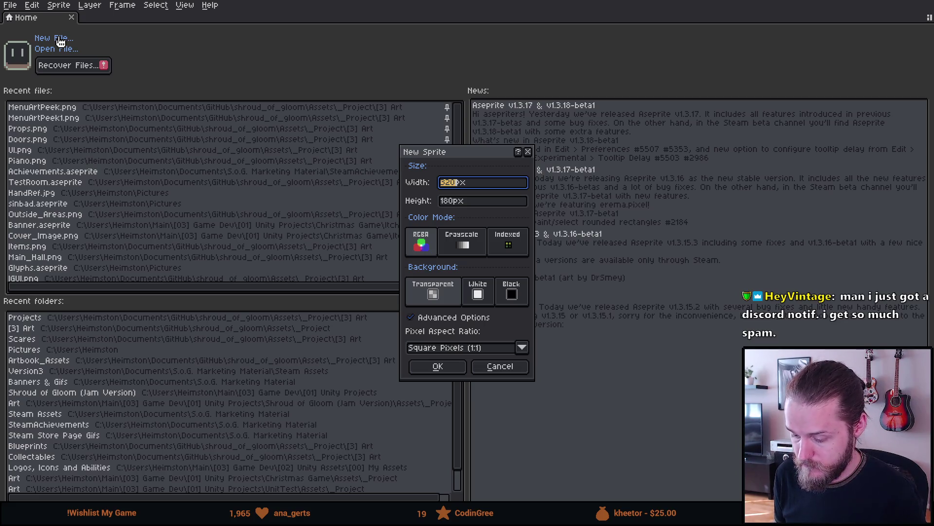
Confirm the 320×320 transparent sprite and return to the home screen
key(Tab)
text(320)
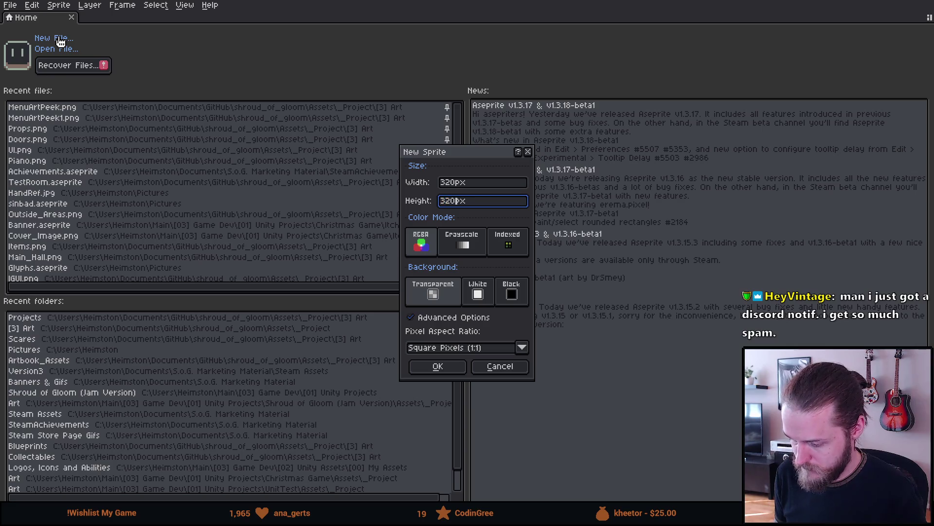
key(Return)
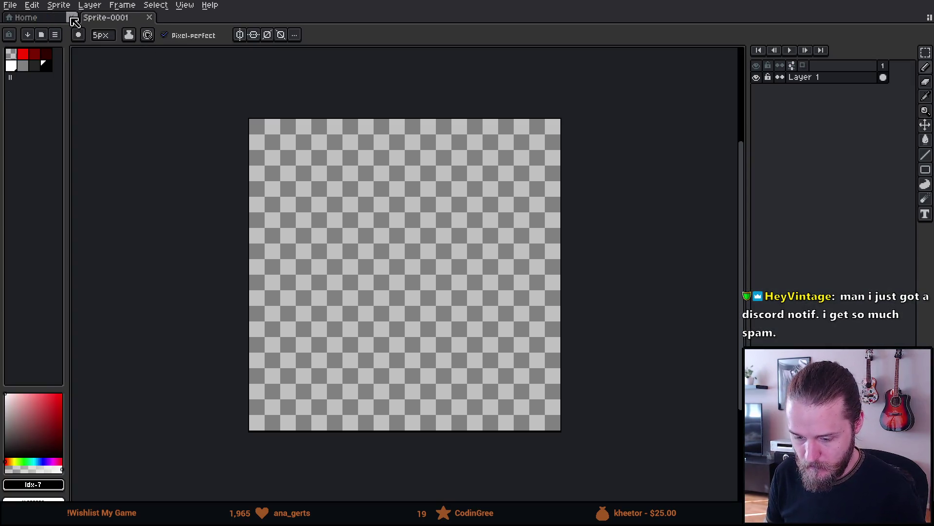
click(26, 18)
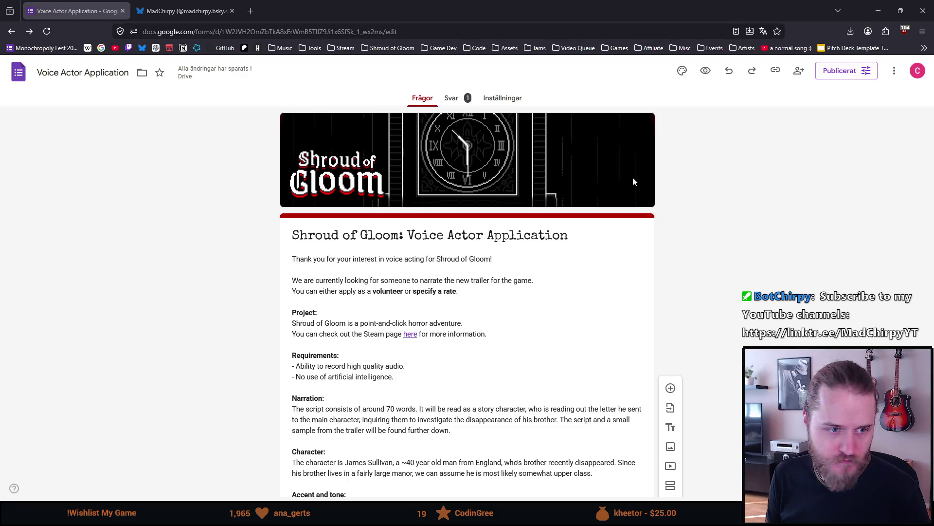
Switch from Chrome back to Aseprite's Home tab
key(alt+Tab)
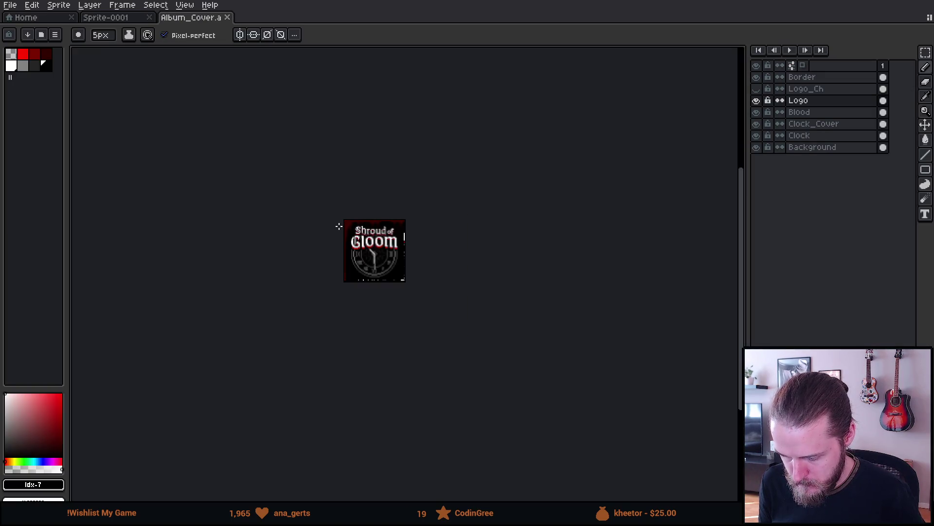
scroll(339, 226, up, 5)
scroll(429, 261, down, 1)
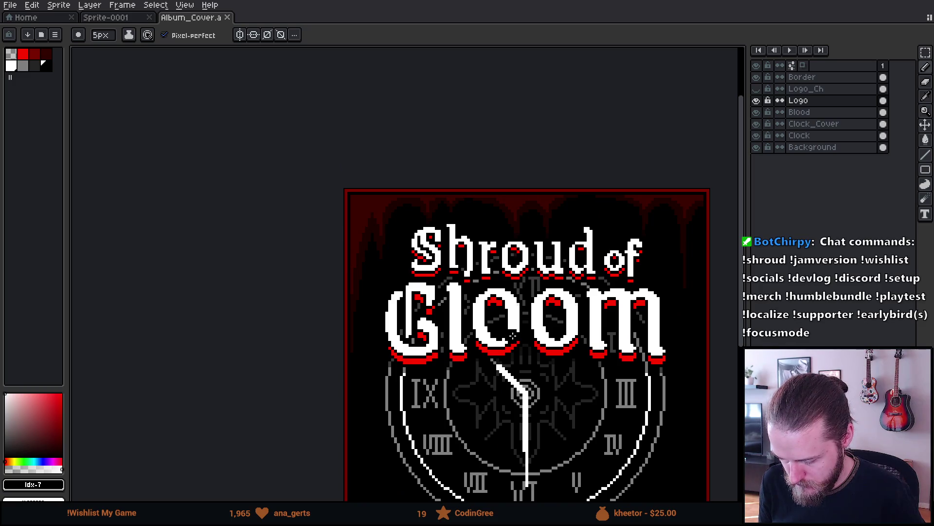
Pan so the full Shroud of Gloom album cover sits centred in the workspace
drag(545, 369, 454, 281)
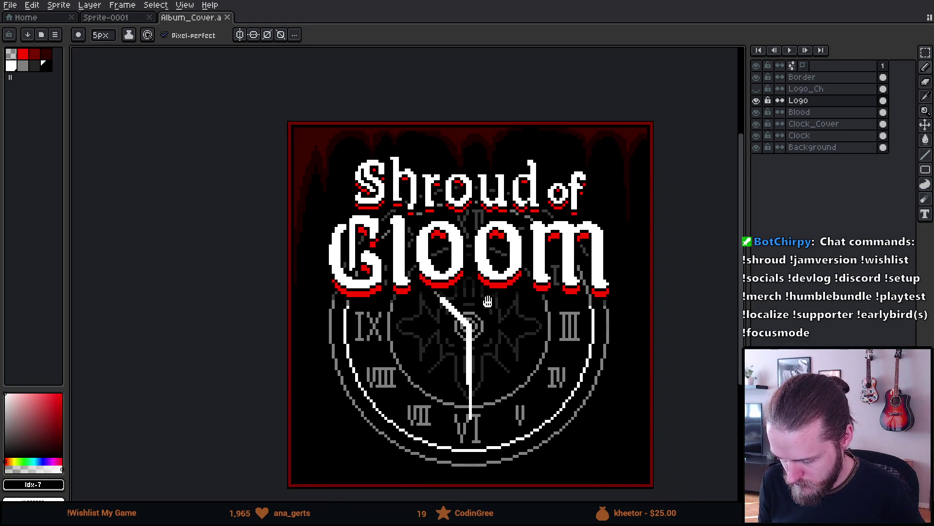
Check the album cover's canvas size settings and close them unchanged
click(59, 5)
click(91, 69)
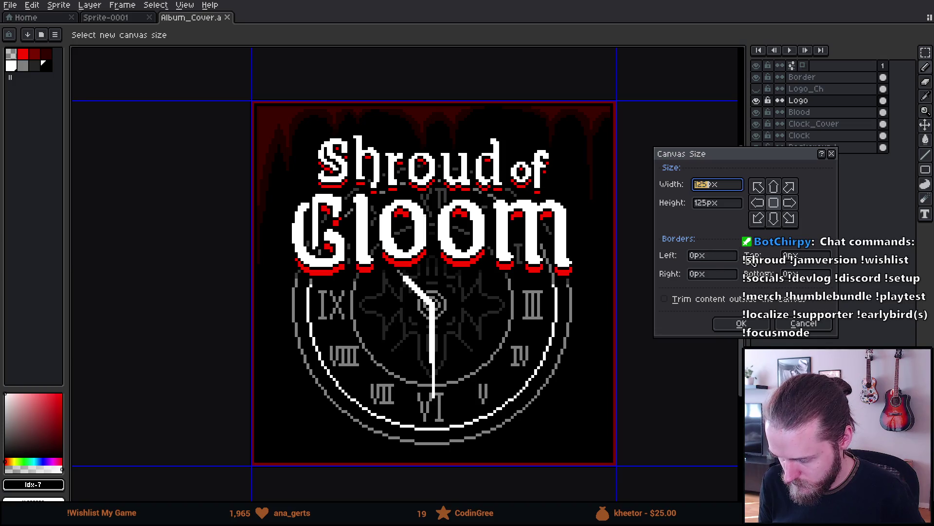
click(804, 324)
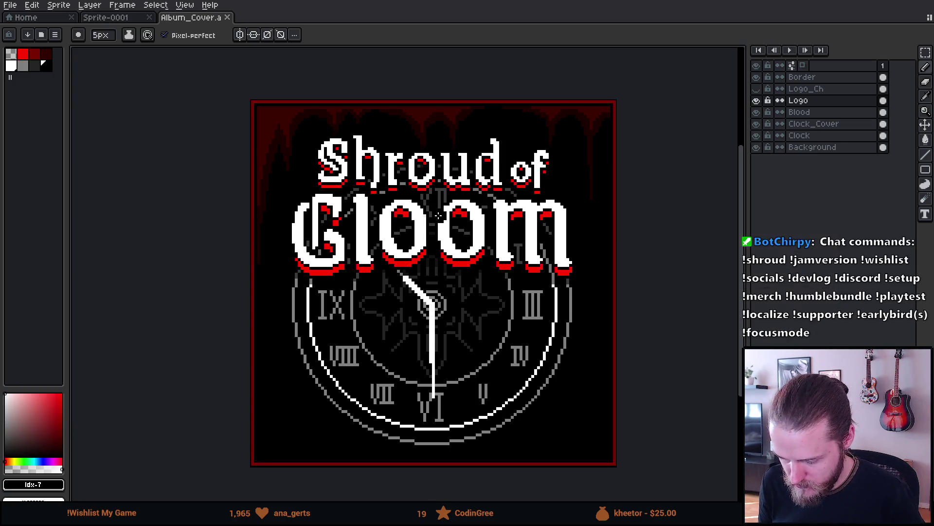
drag(451, 269, 422, 239)
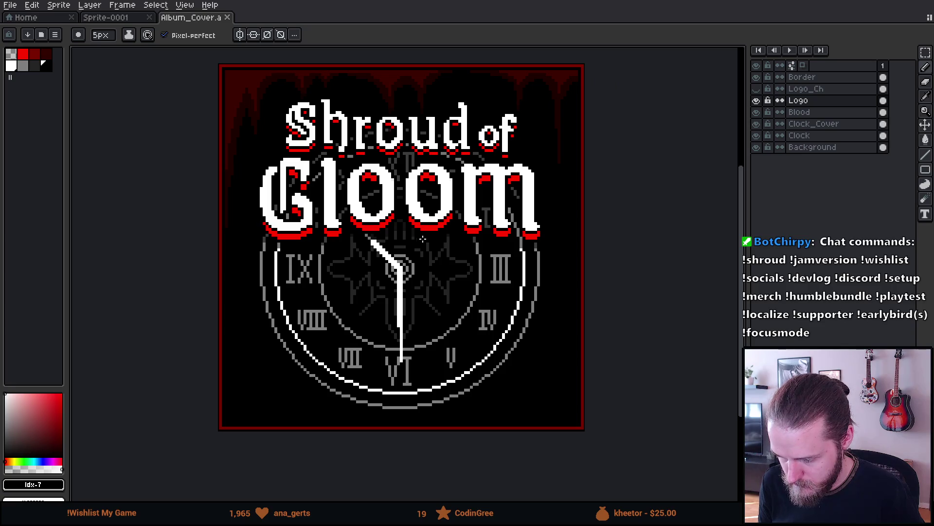
On the Logo layer, move the Shroud of Gloom logo up about 14 px plus one more pixel
click(806, 103)
key(m)
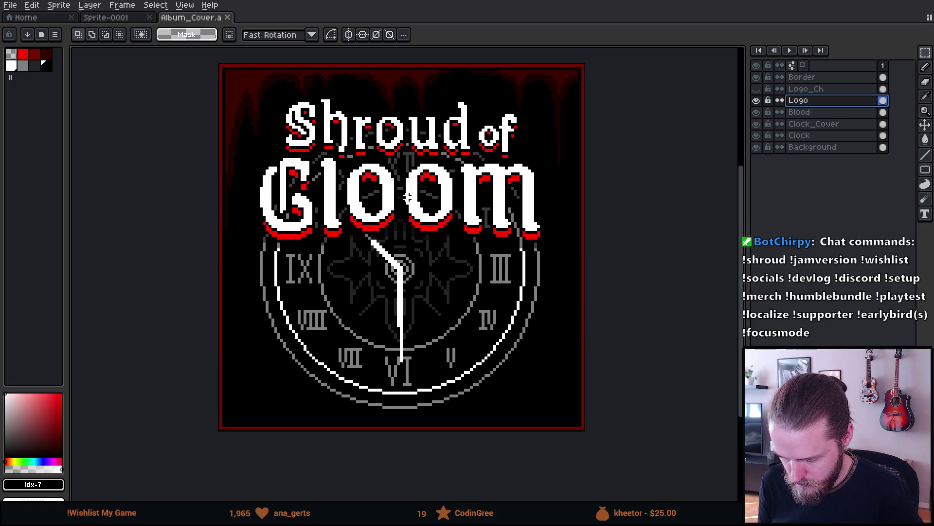
key(v)
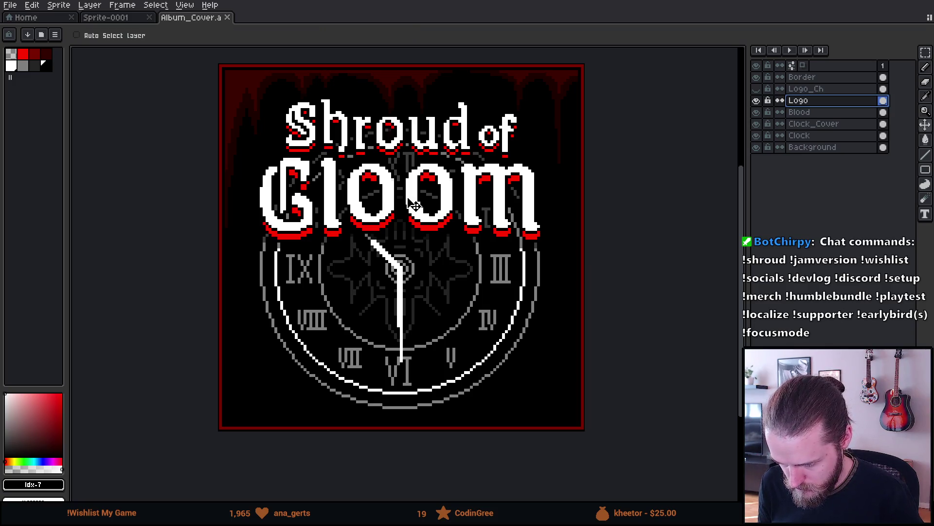
drag(410, 201, 409, 191)
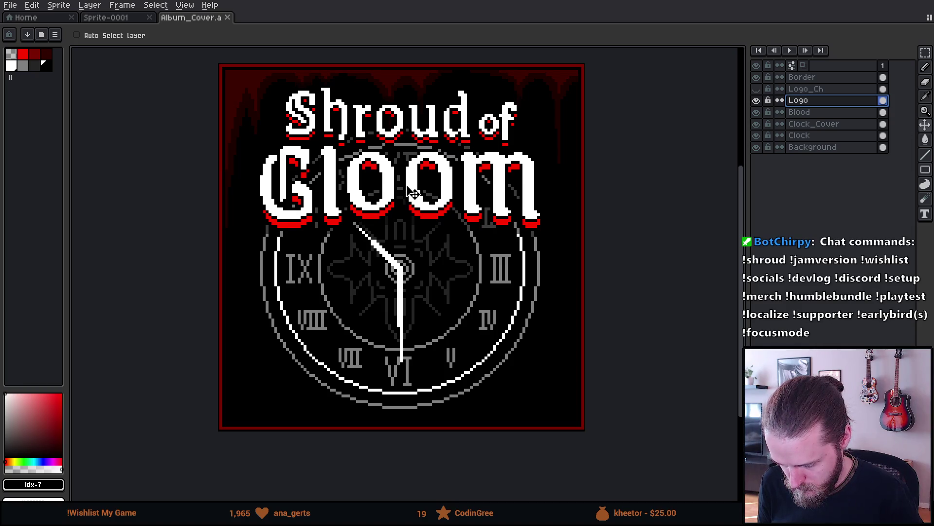
key(Up)
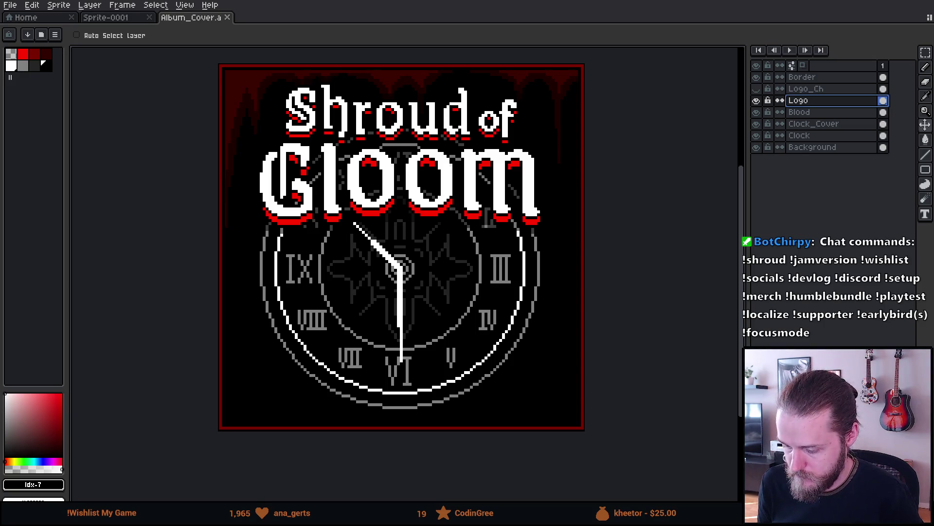
click(760, 124)
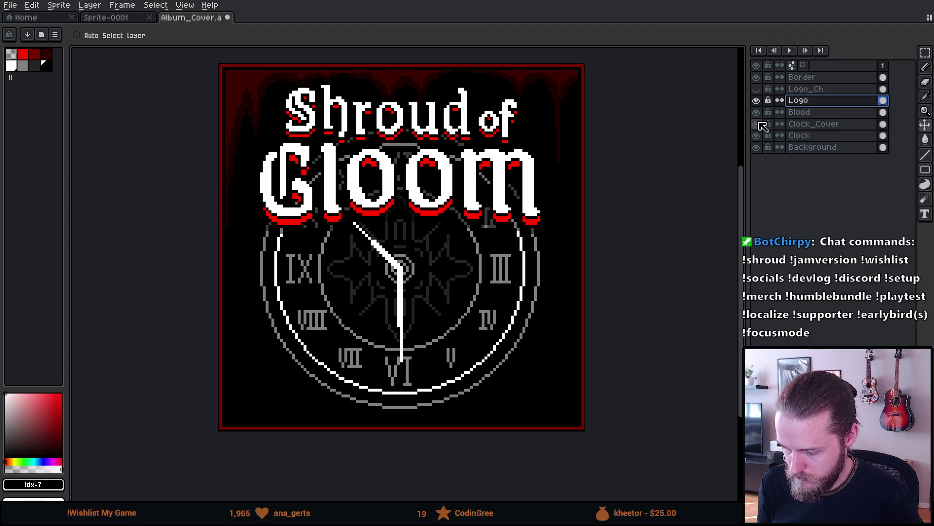
click(761, 137)
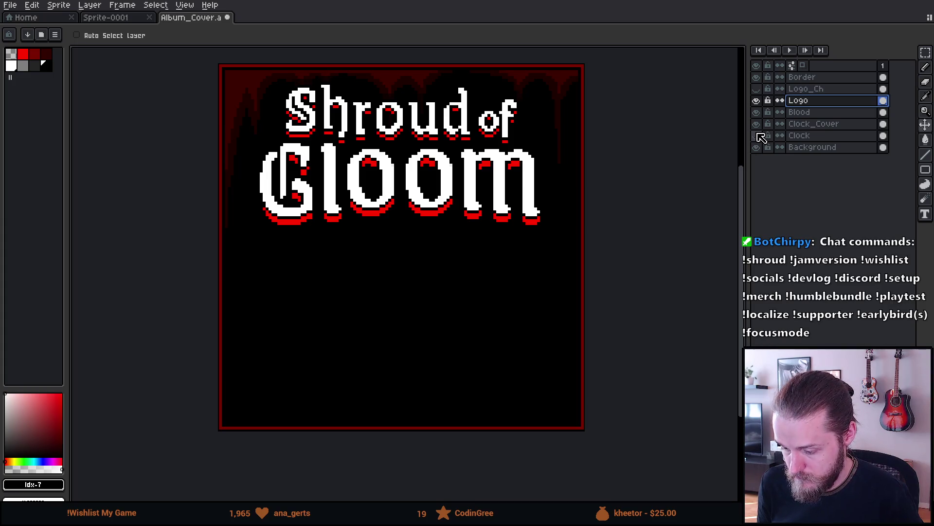
click(760, 135)
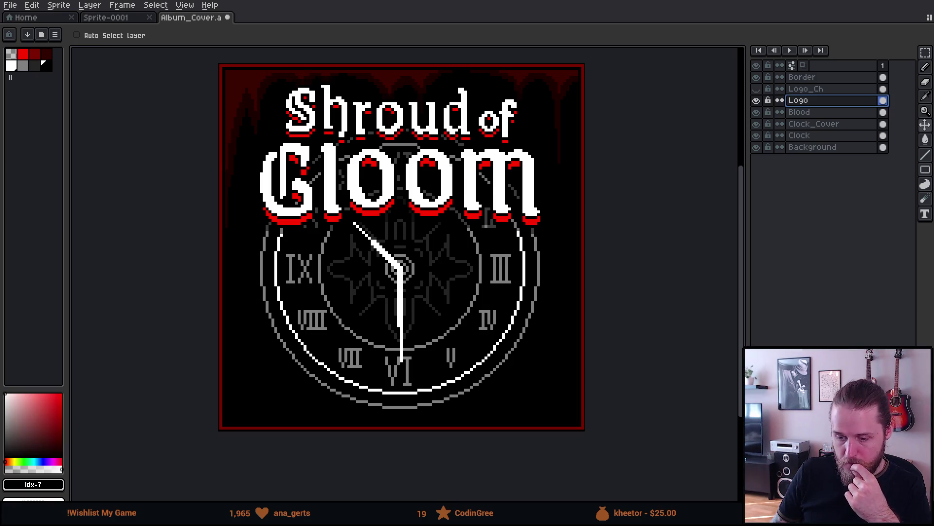
click(52, 16)
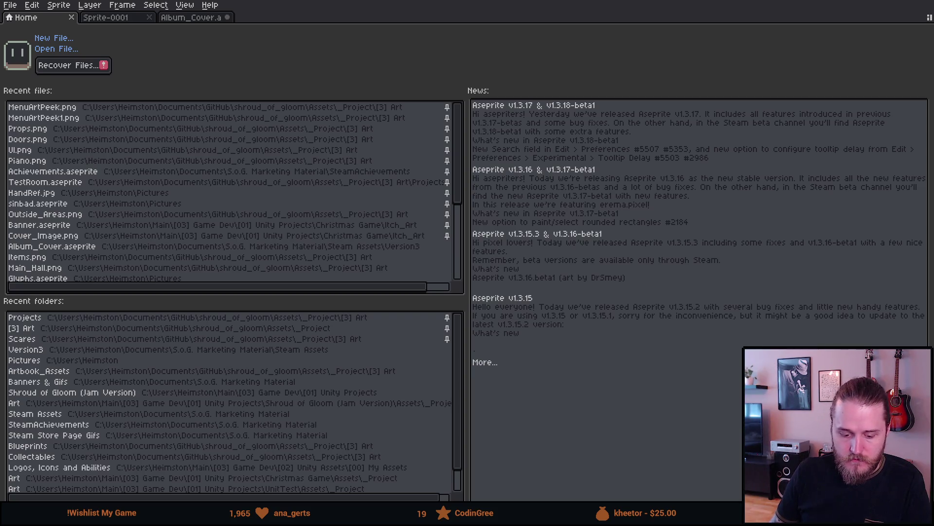
Switch over to the GIMP window with Album_Cover.png open
key(alt+Tab)
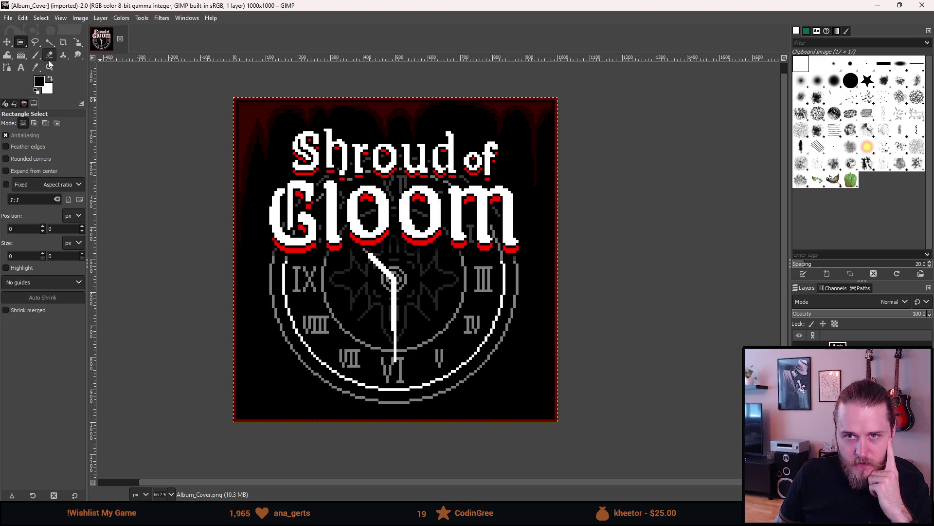
Add a large white 'kjnbv kbnkjn' text layer over the lower clock area, then start a screen capture
click(22, 67)
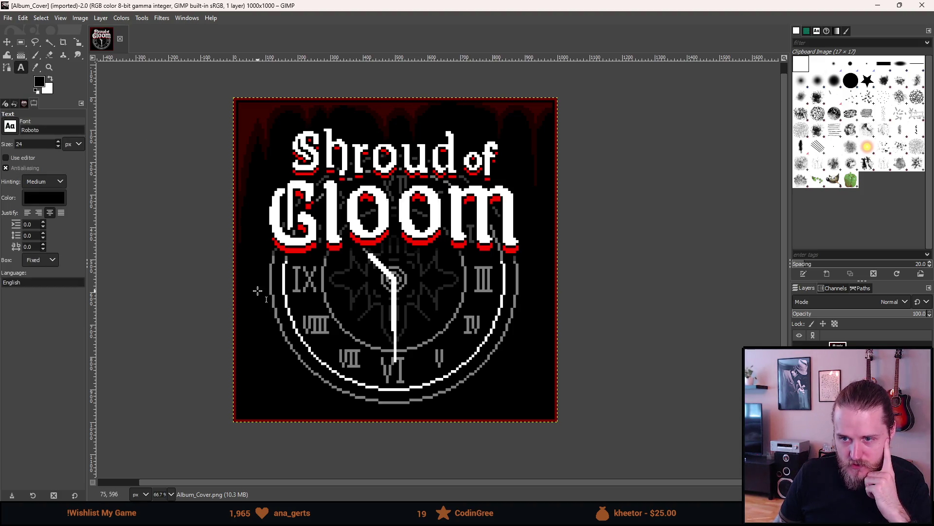
mouse_move(257, 291)
mouse_down()
mouse_move(533, 413)
mouse_move(532, 398)
mouse_up()
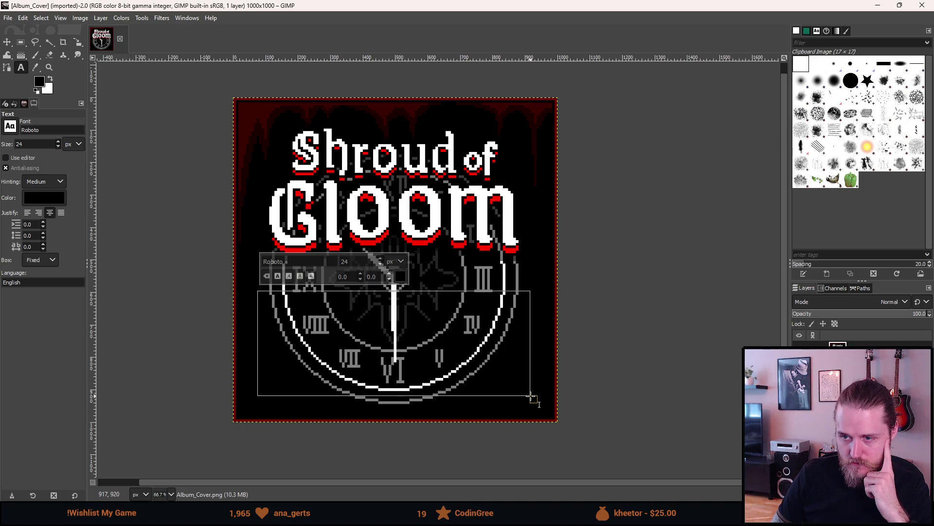
text(kjnbv kbnkjn)
key(ctrl+a)
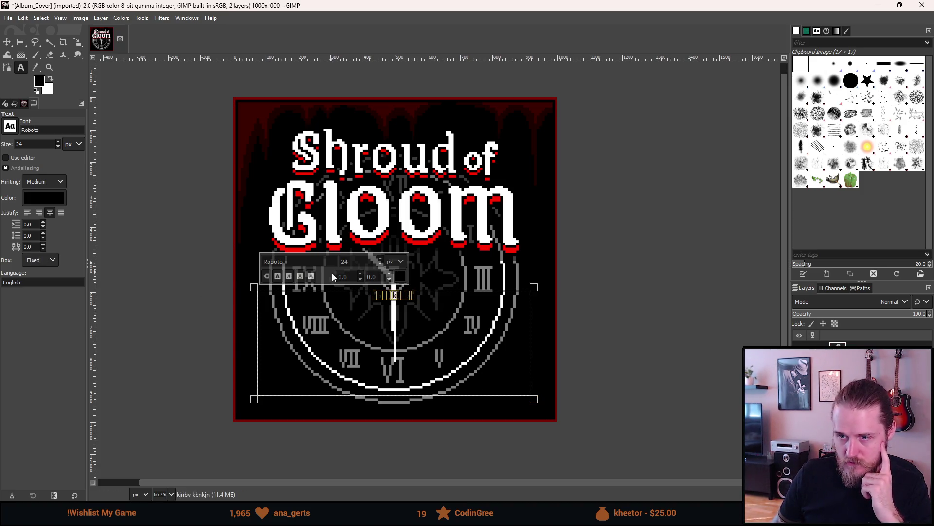
click(401, 276)
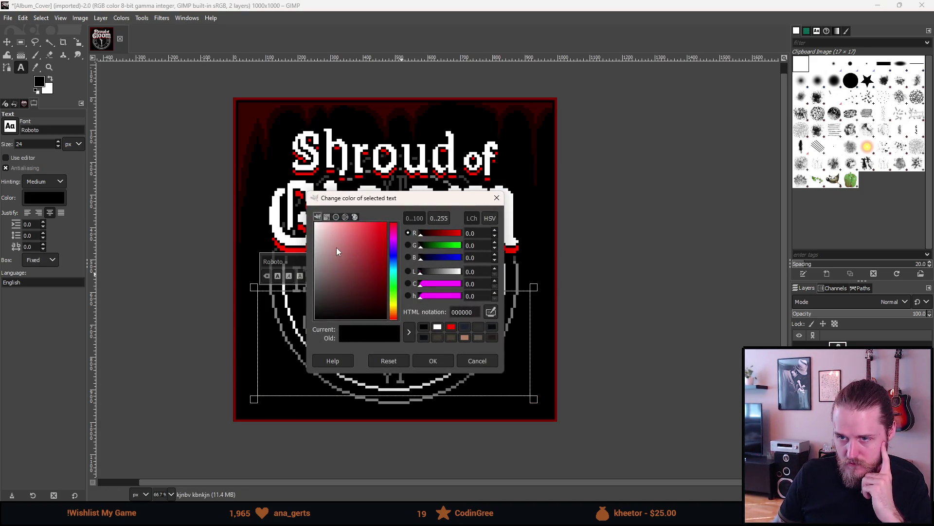
key(Return)
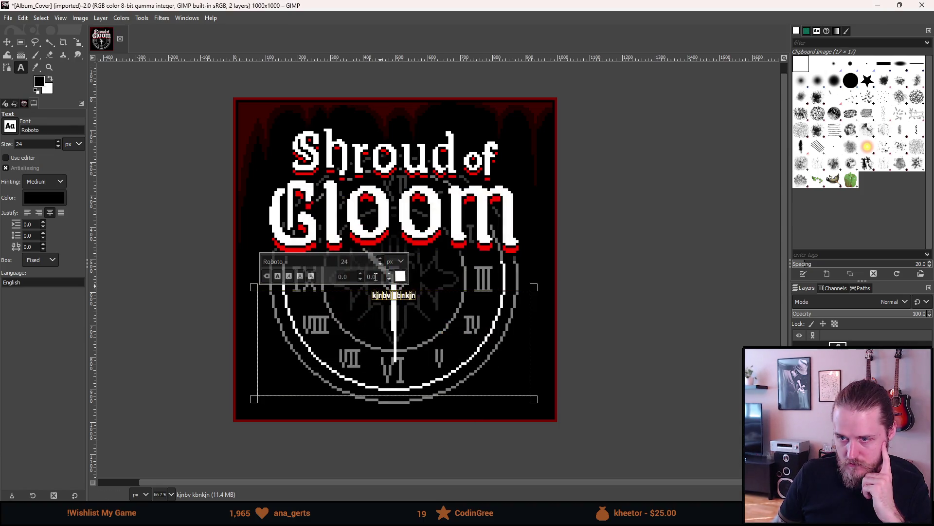
click(381, 260)
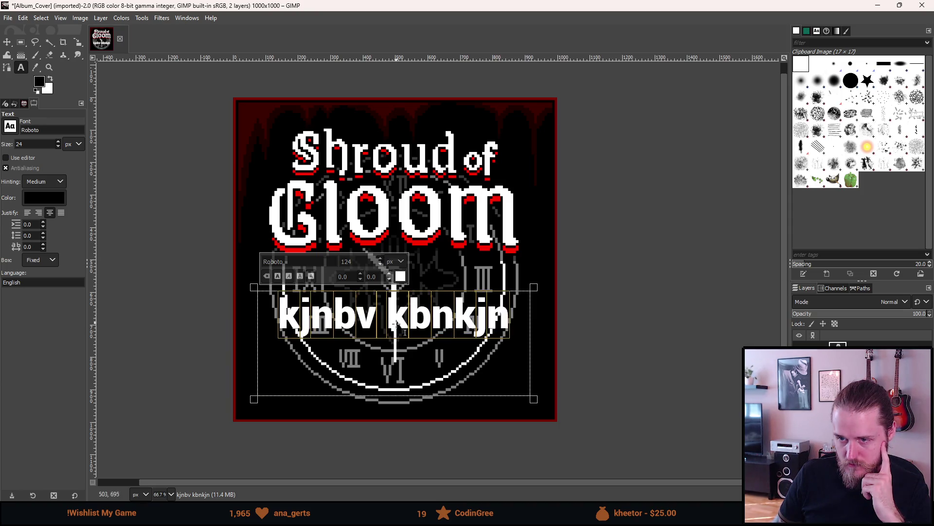
click(585, 333)
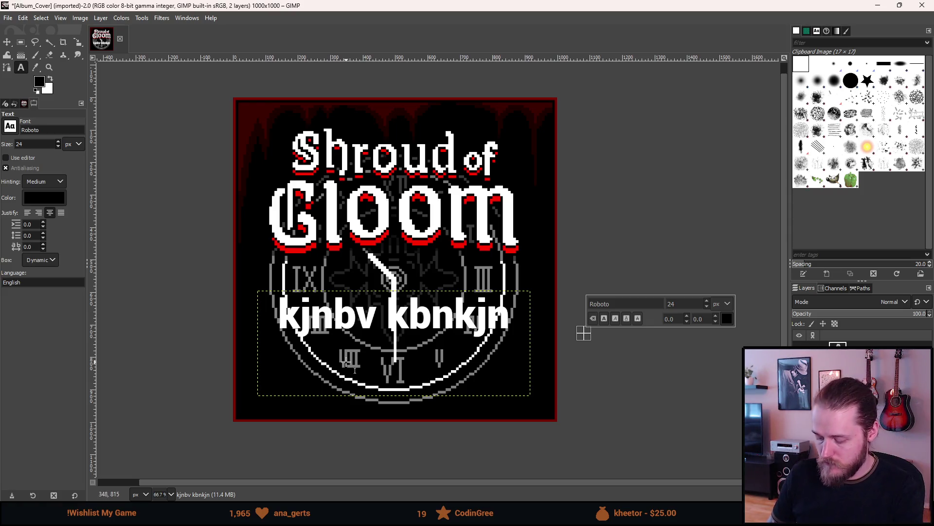
key(super+shift+s)
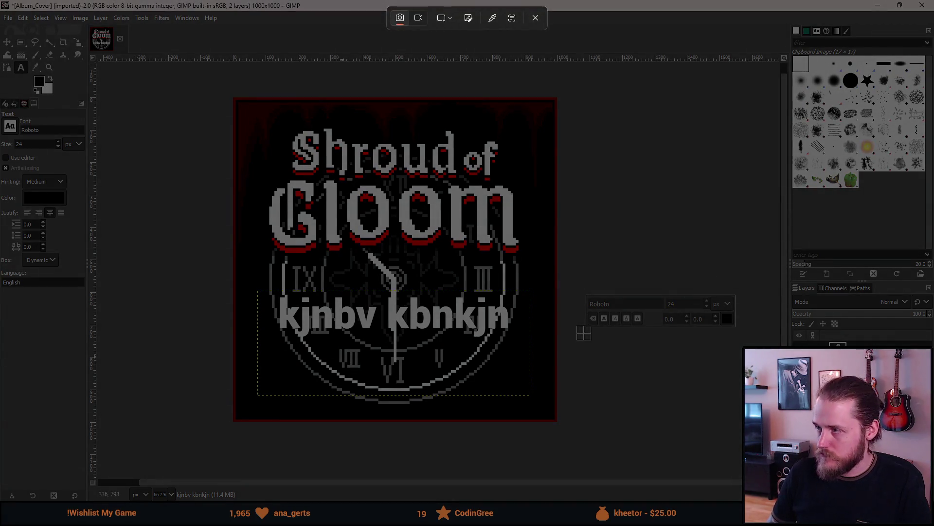
Capture the GIMP window in Window mode and paste the night-scene screenshot into the new 1920×1920 image
click(443, 20)
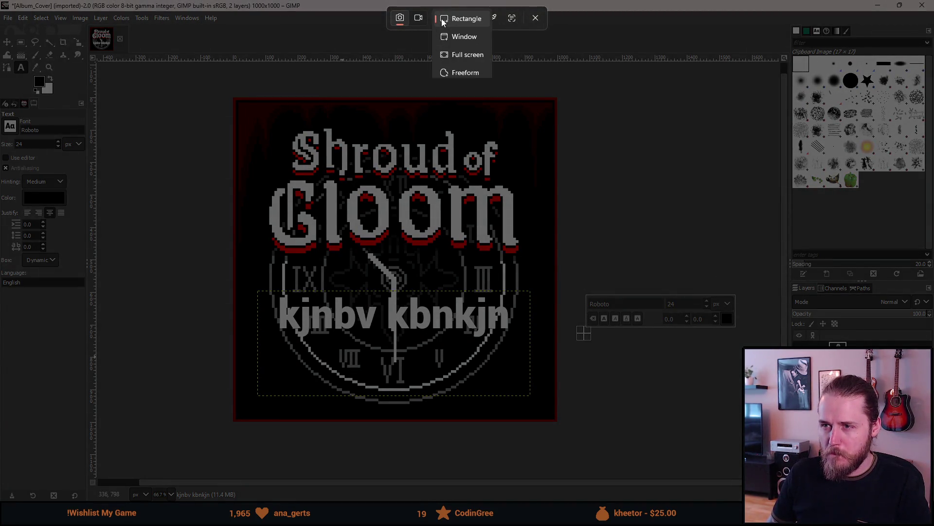
click(464, 36)
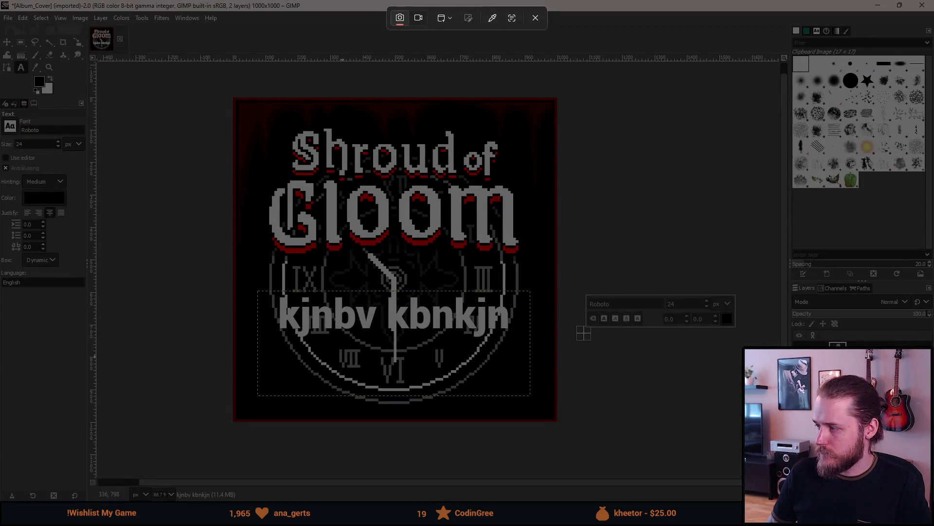
click(513, 246)
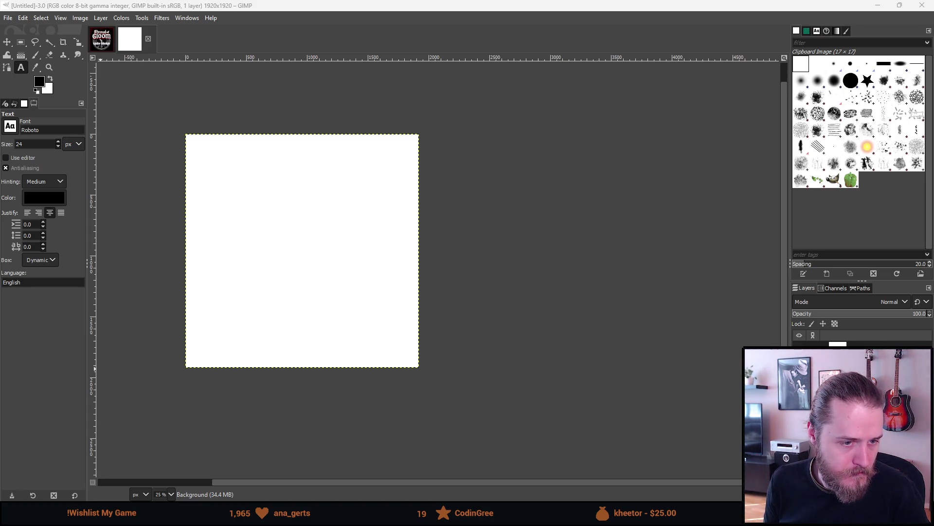
key(ctrl+v)
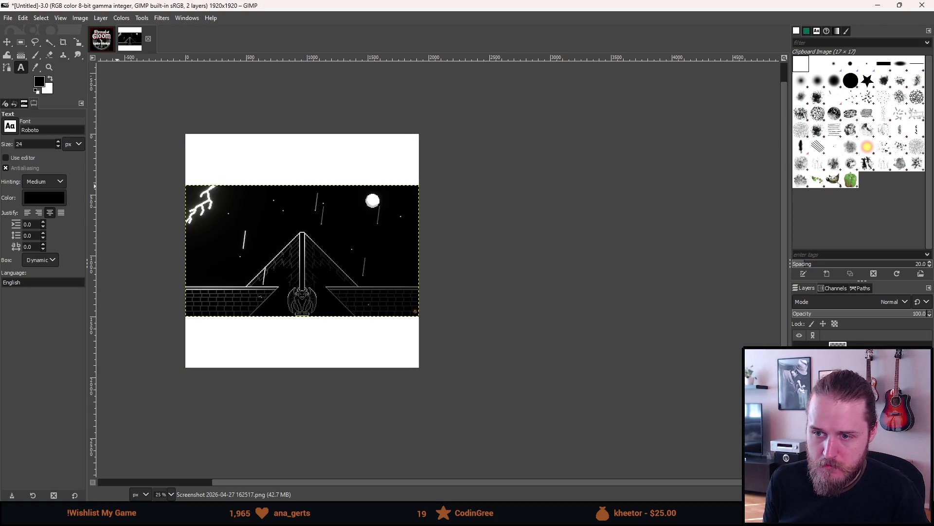
scroll(304, 312, up, 1)
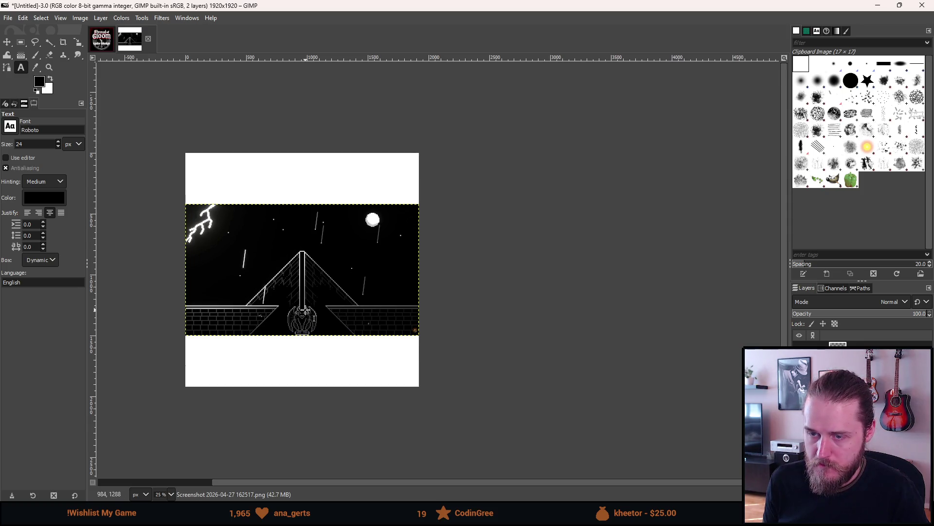
Switch to Free Select and pan across the pasted night scene toward its bottom-right corner
click(35, 46)
scroll(211, 187, down, 1)
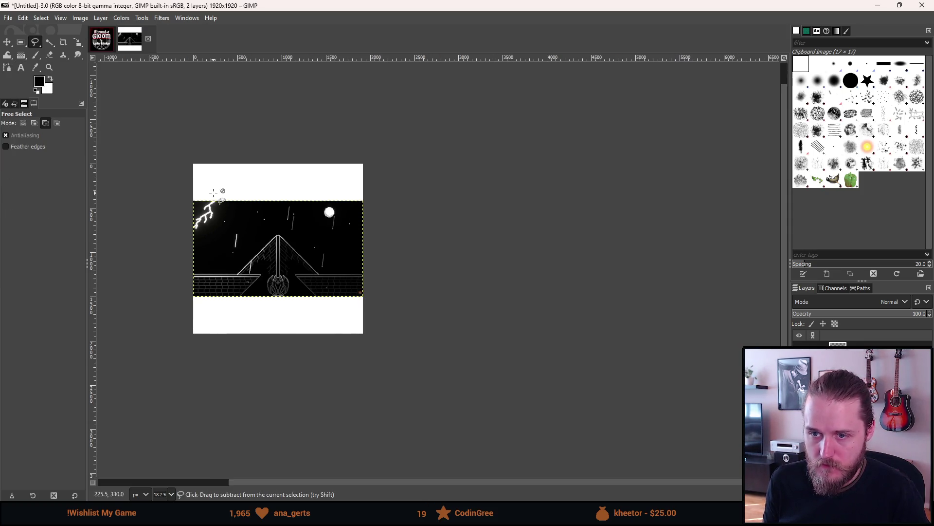
scroll(212, 187, up, 4)
scroll(211, 188, down, 3)
scroll(210, 187, up, 2)
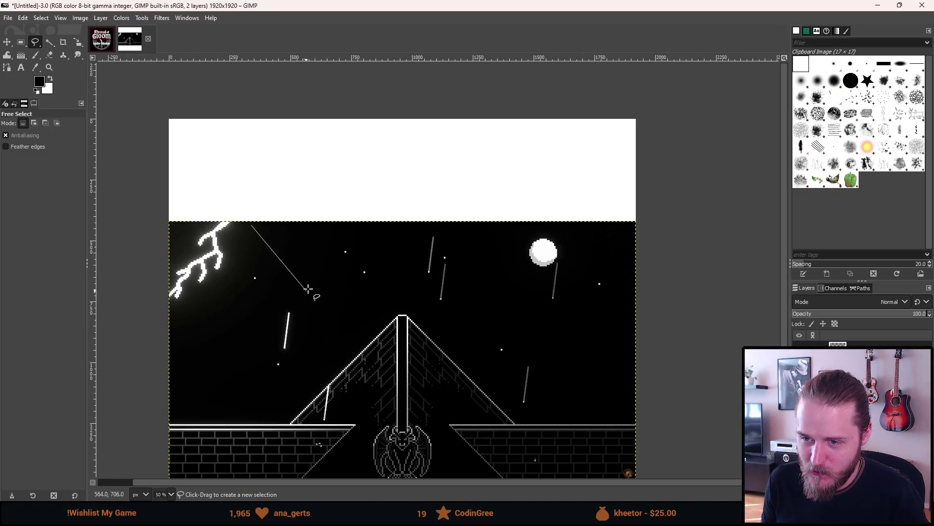
key(ctrl)
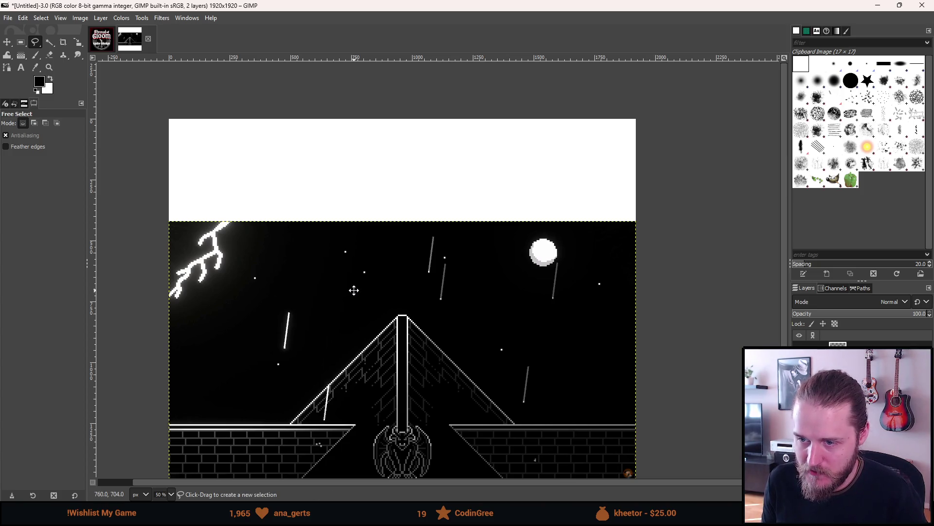
drag(354, 289, 342, 171)
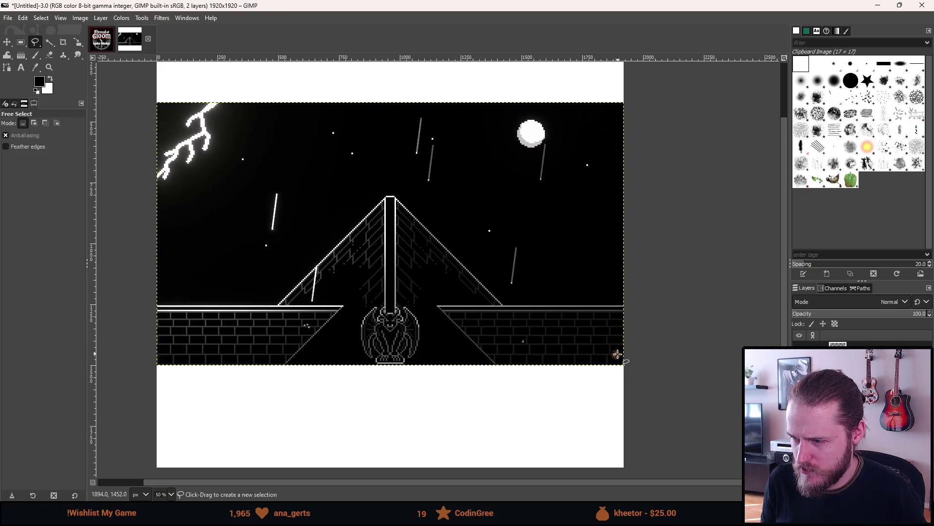
scroll(612, 369, up, 1)
scroll(610, 409, up, 2)
scroll(610, 409, up, 1)
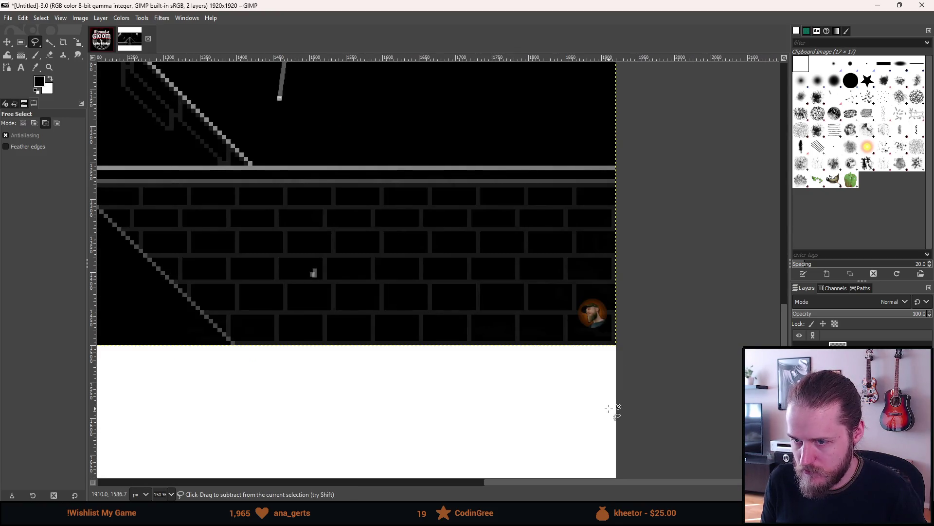
scroll(603, 354, up, 4)
scroll(508, 262, up, 1)
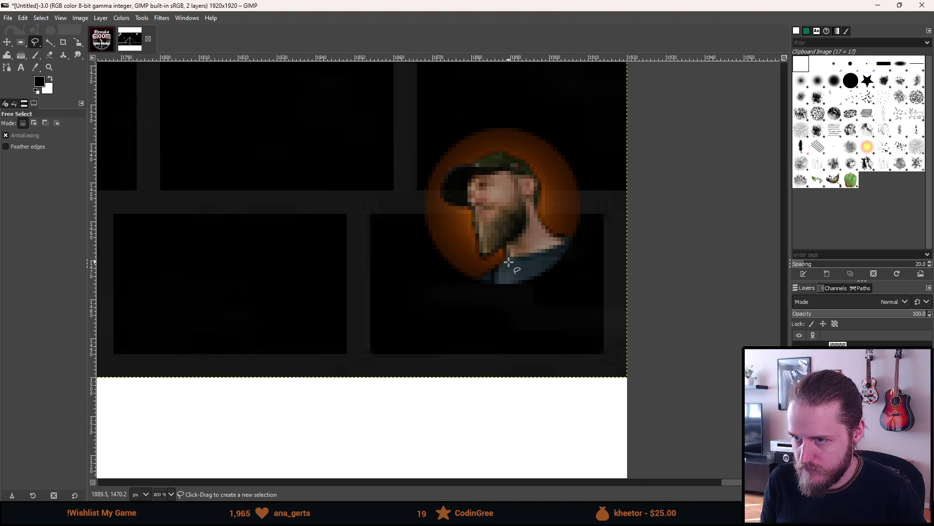
scroll(522, 136, up, 1)
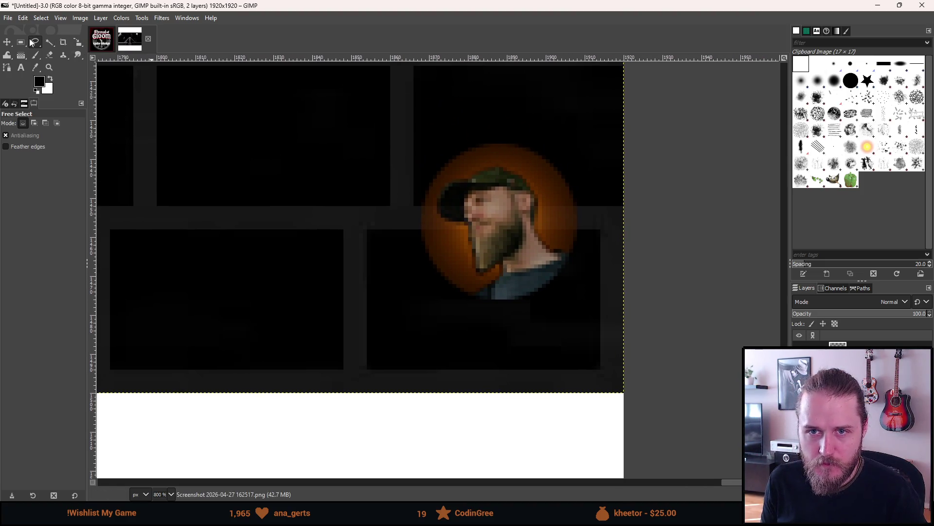
Rectangle-select a thin wall strip left of the round portrait badge, dismissing a save prompt
key(r)
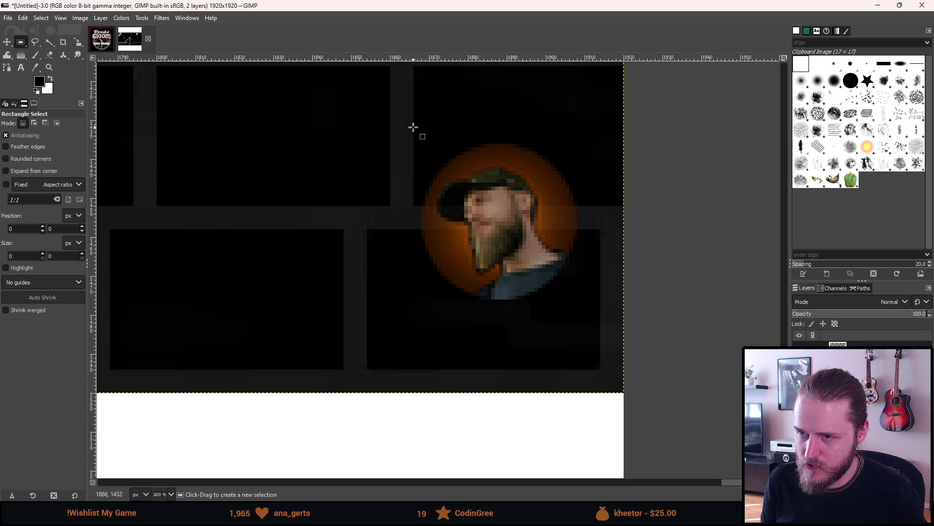
drag(414, 128, 417, 329)
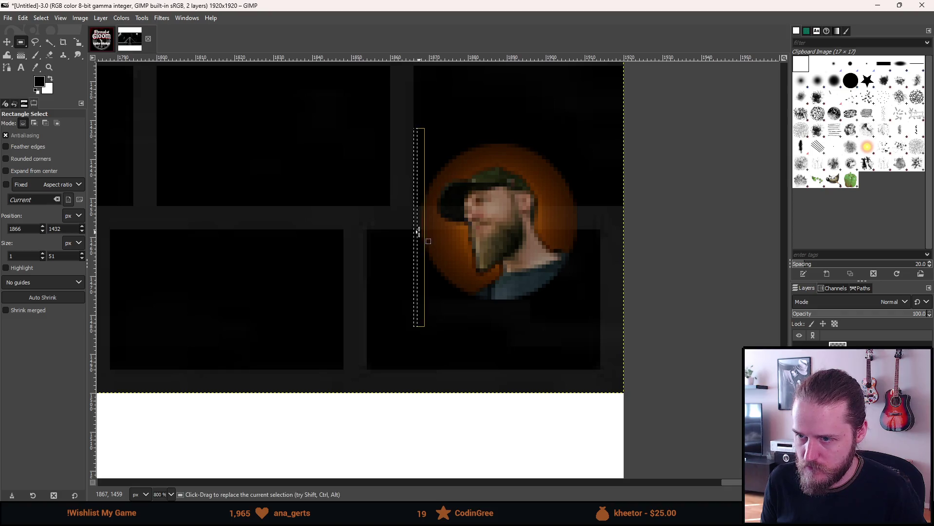
mouse_move(418, 233)
mouse_down()
mouse_move(436, 229)
mouse_move(425, 234)
mouse_up()
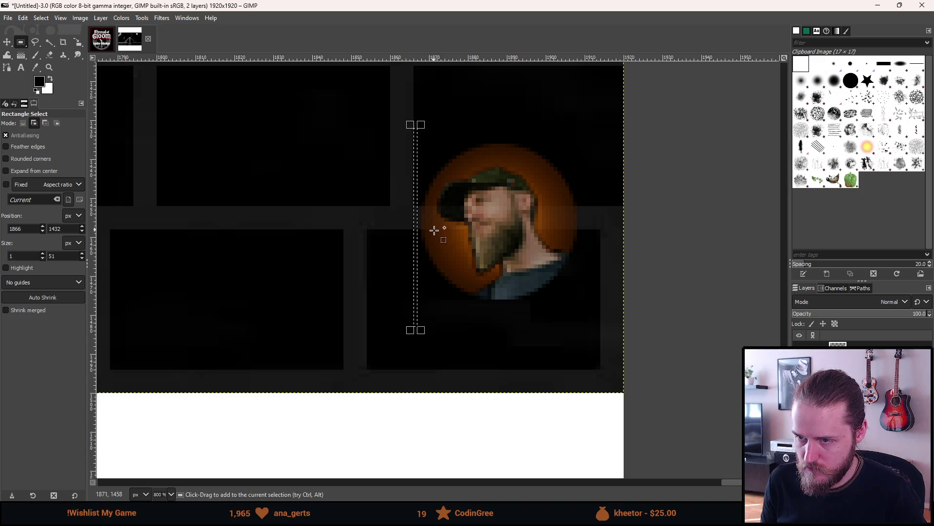
key(ctrl+s)
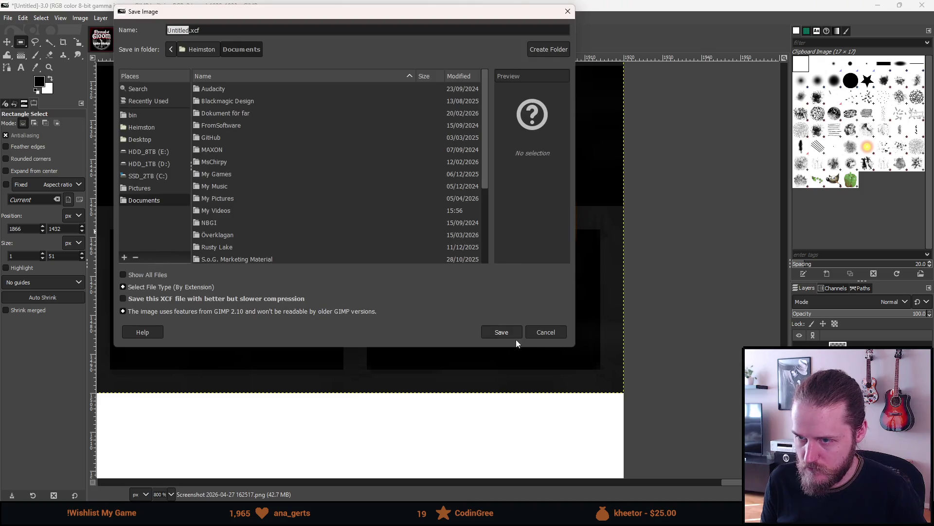
click(546, 331)
Scale the strip out to 38 px wide and anchor the floating result onto the layer
key(shift+s)
click(495, 285)
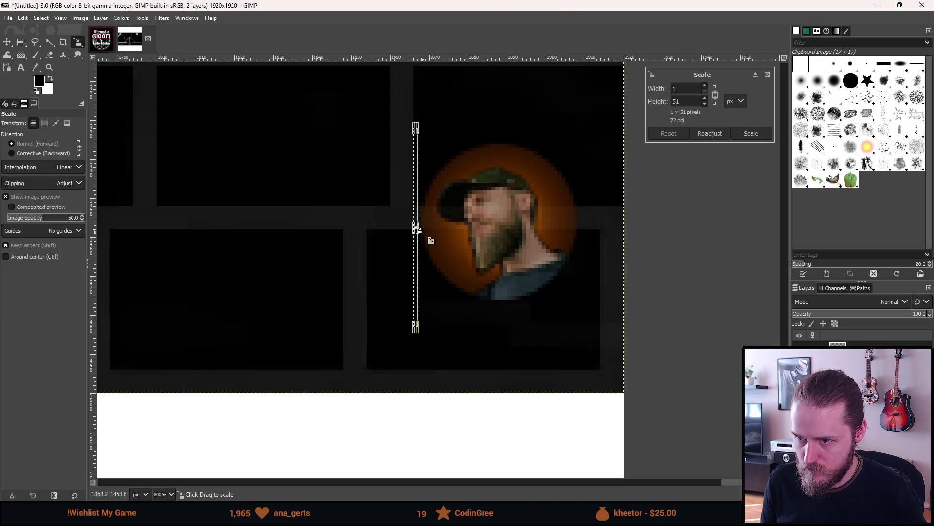
mouse_move(416, 228)
mouse_down()
mouse_move(559, 252)
mouse_move(597, 230)
mouse_up()
click(751, 133)
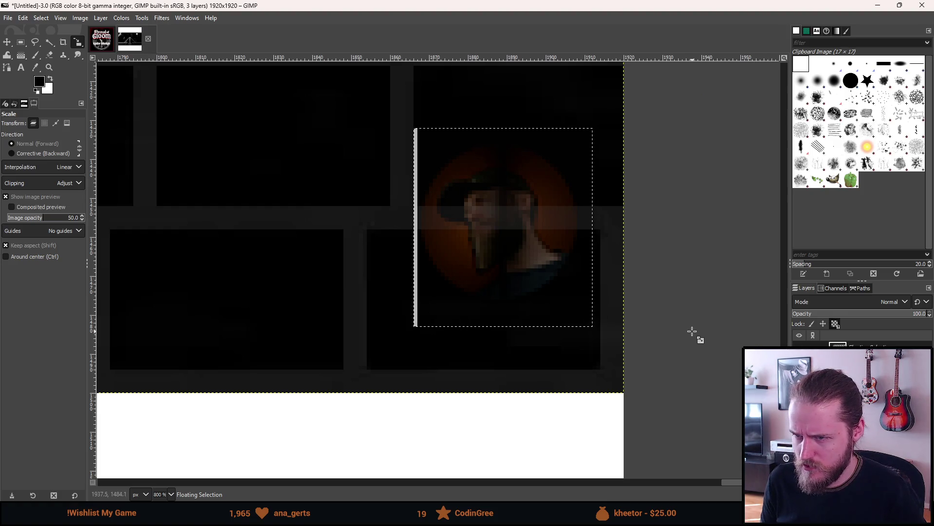
key(ctrl+h)
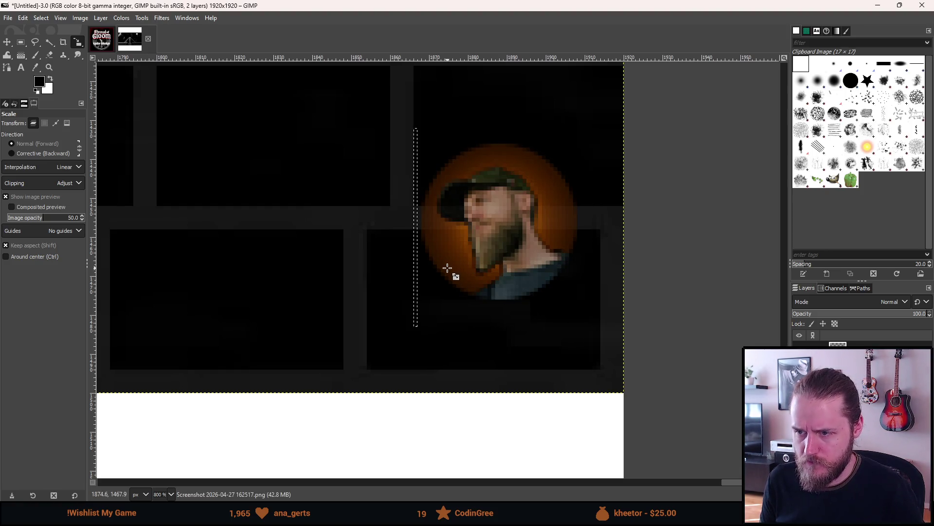
click(20, 41)
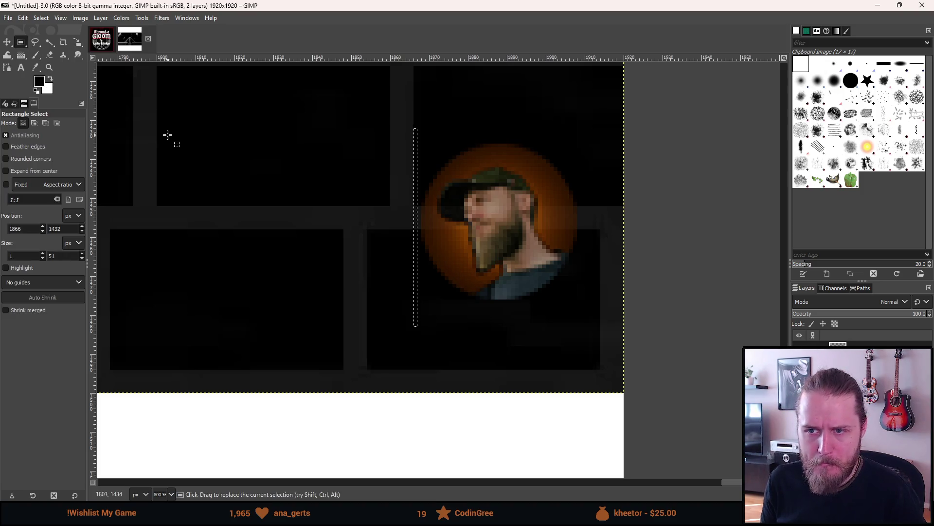
Select a thin horizontal band across the portrait, fitted to the wall's gray ledge height
click(167, 135)
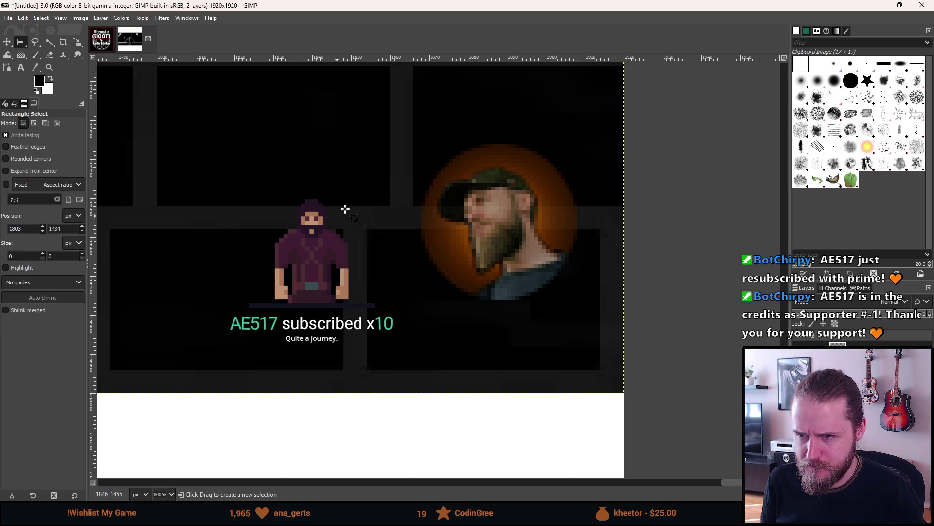
drag(374, 207, 601, 235)
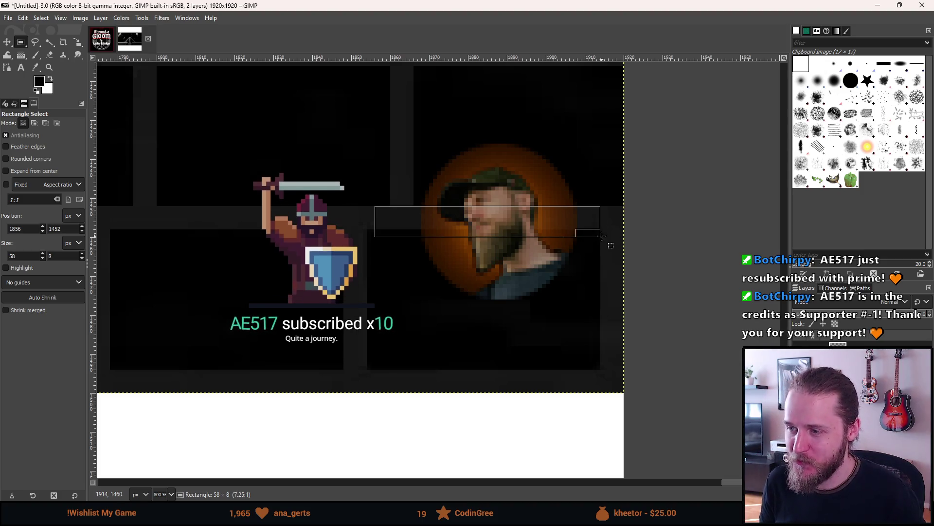
drag(602, 235, 615, 227)
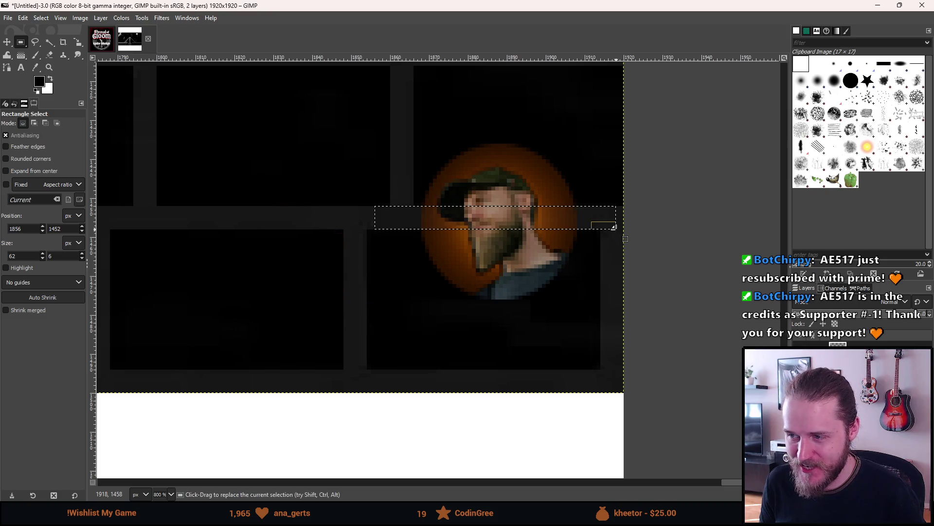
click(36, 56)
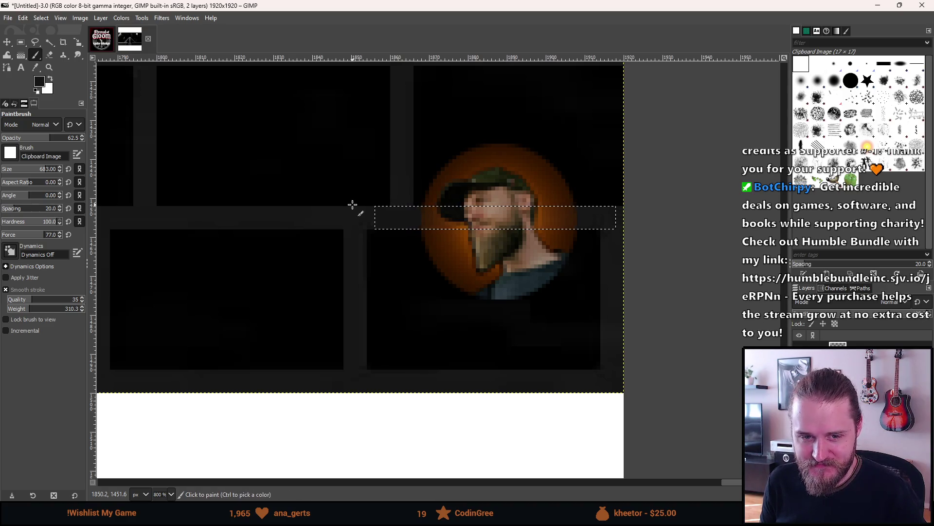
Paint the ledge band over the face at full brush opacity, then pick a hard round brush
key(greater)
key(greater)
key(greater)
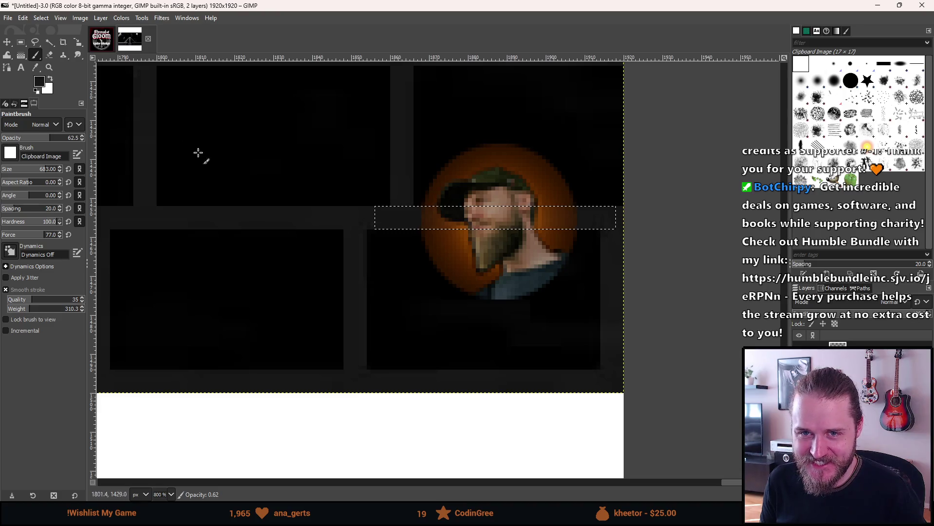
scroll(341, 271, down, 3)
scroll(341, 271, up, 2)
scroll(343, 255, up, 1)
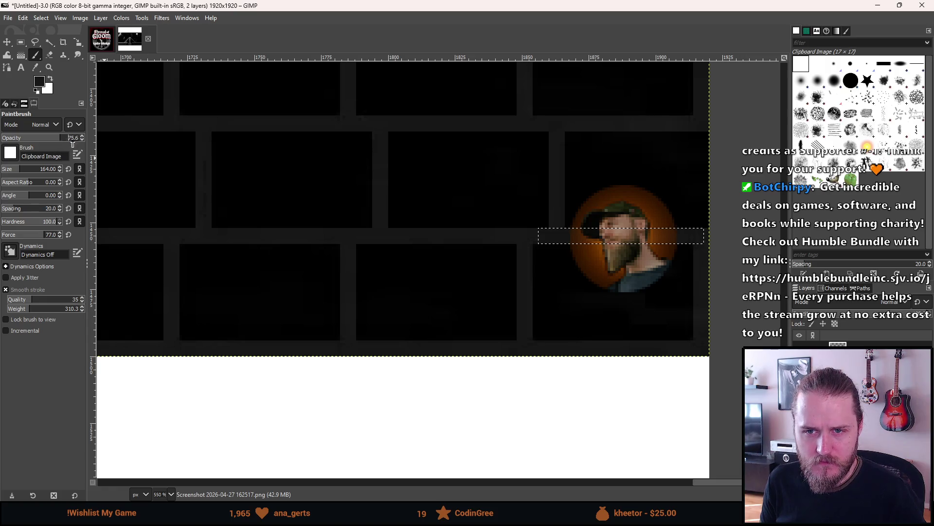
drag(73, 143, 91, 139)
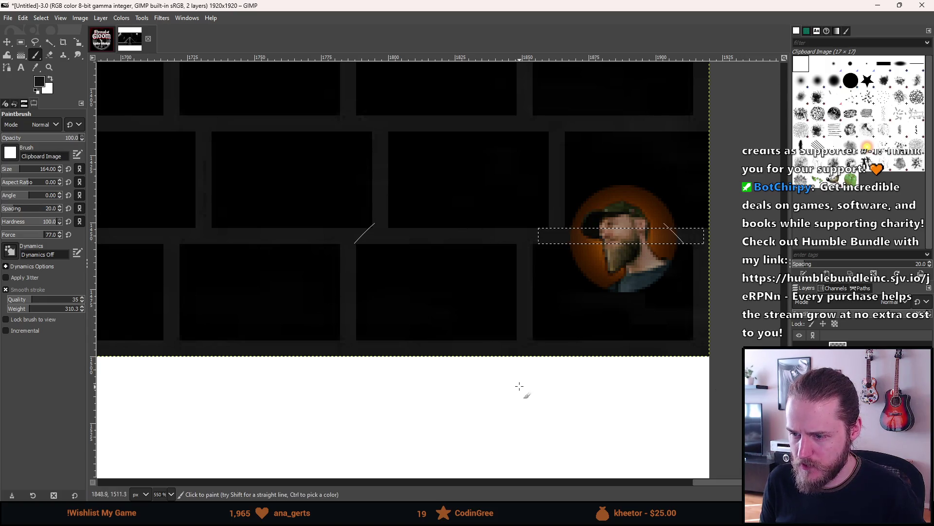
click(850, 81)
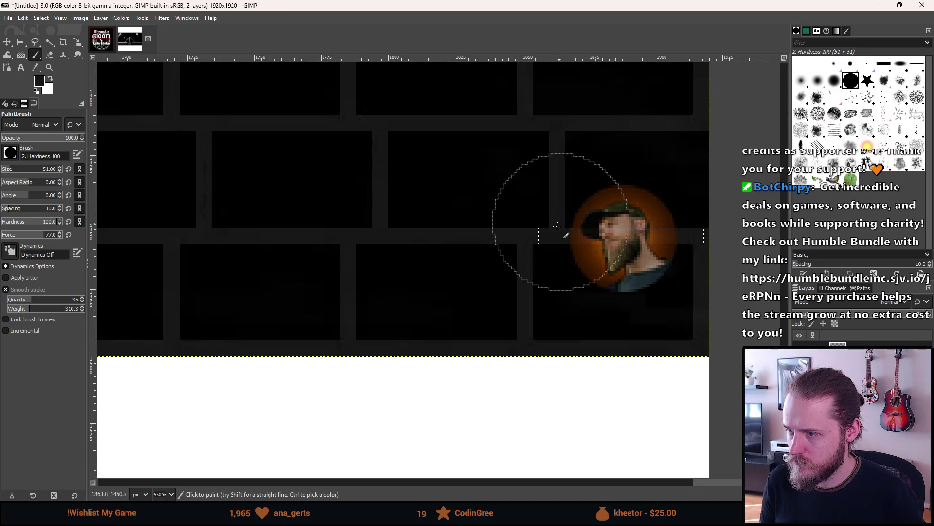
Select the portrait area above the ledge band and paint it solid black
click(22, 42)
scroll(673, 205, up, 3)
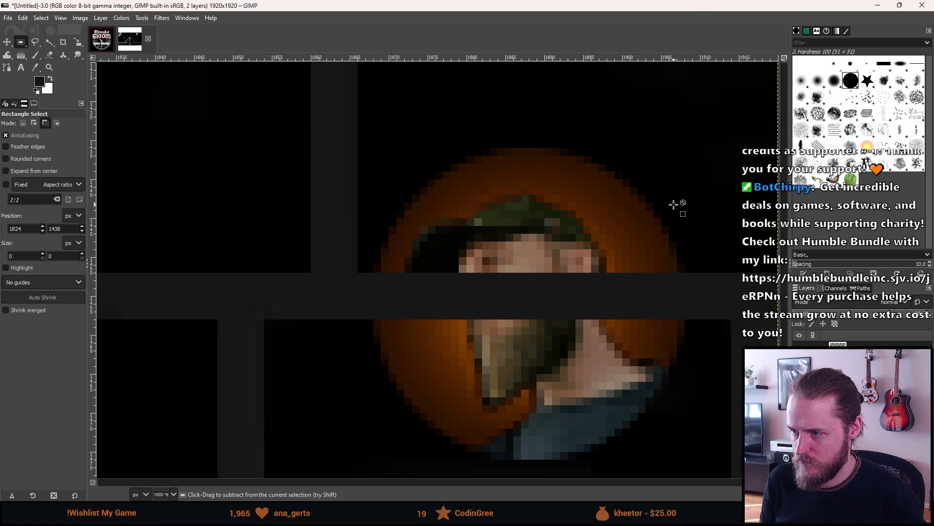
drag(358, 87, 701, 272)
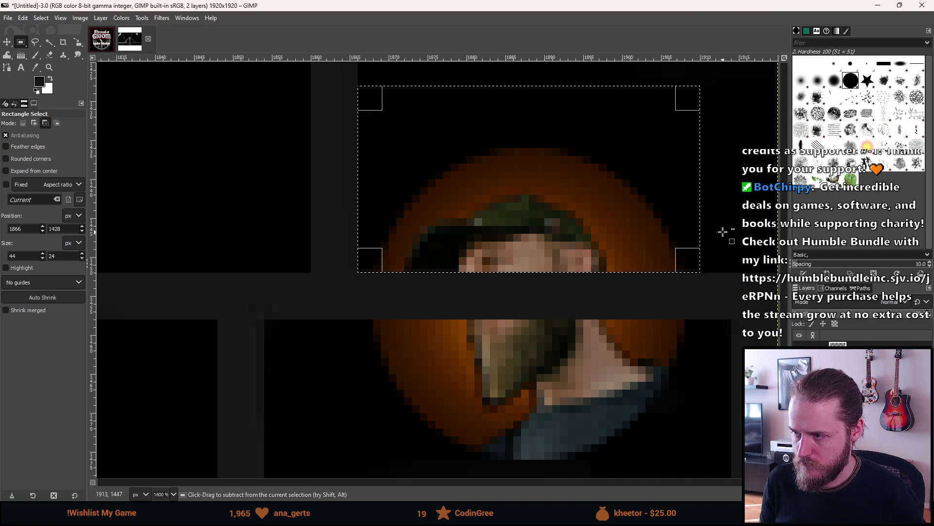
key(b)
key(p)
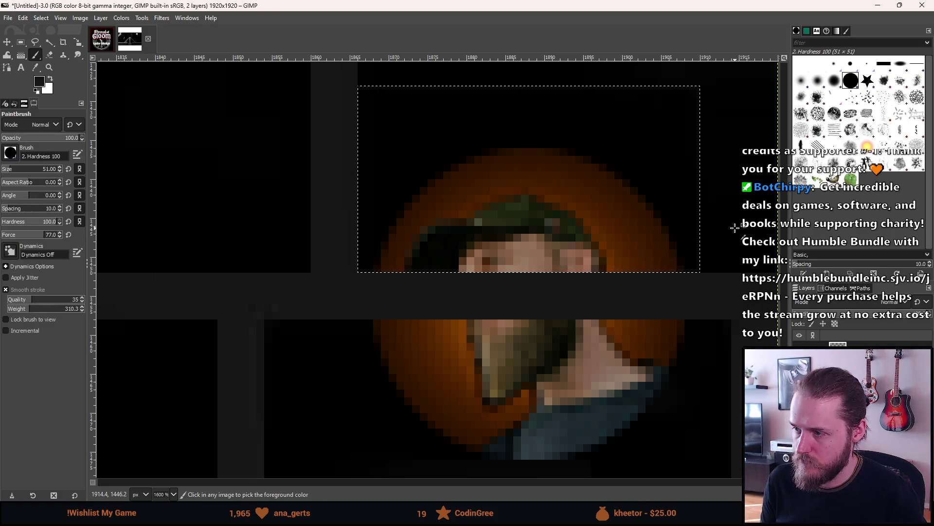
drag(615, 223, 356, 201)
Paint the portrait below the band black as well, then clear the selection
key(r)
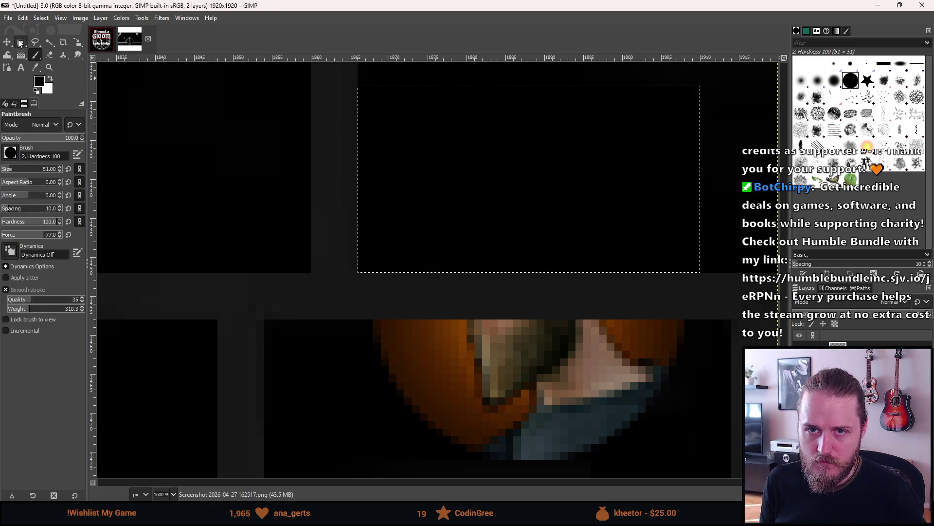
drag(296, 320, 702, 413)
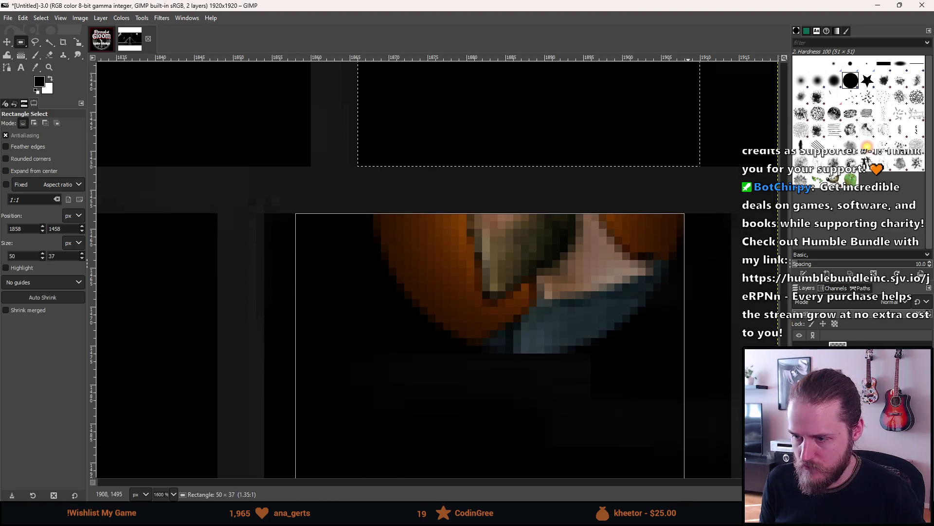
key(p)
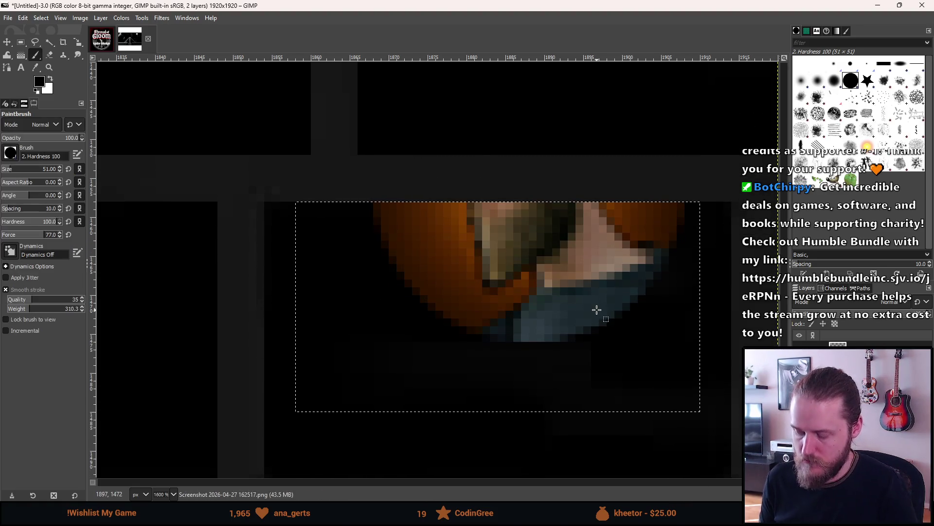
drag(596, 309, 350, 233)
key(r)
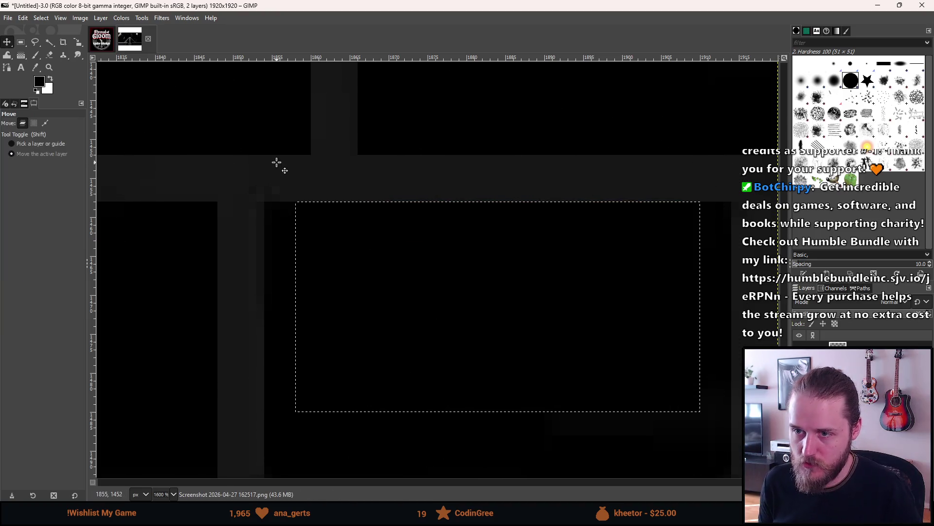
click(155, 109)
ctrl+scroll(155, 110, up, 3)
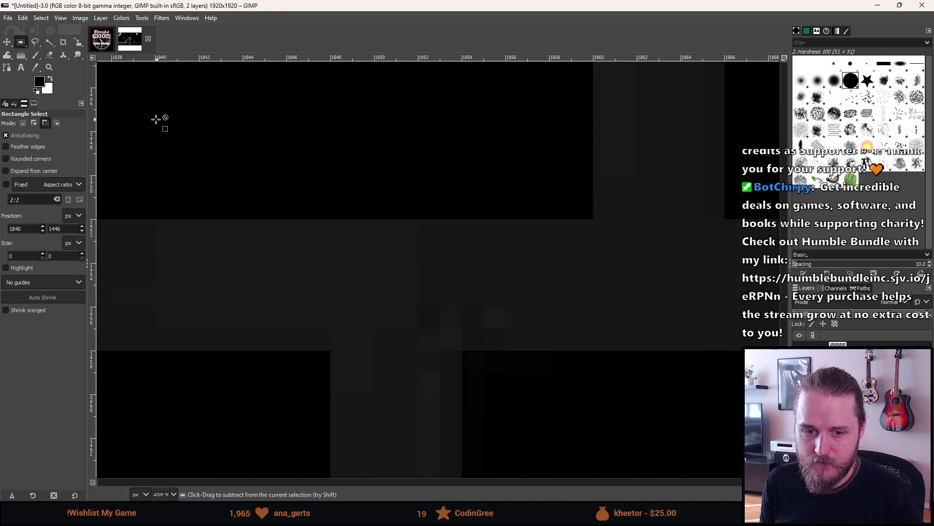
ctrl+scroll(155, 114, up, 3)
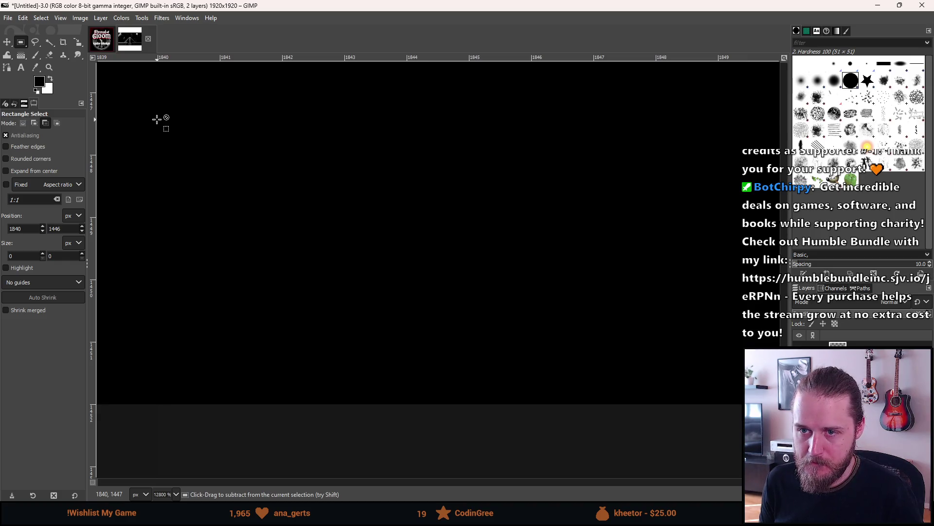
ctrl+scroll(158, 120, up, 1)
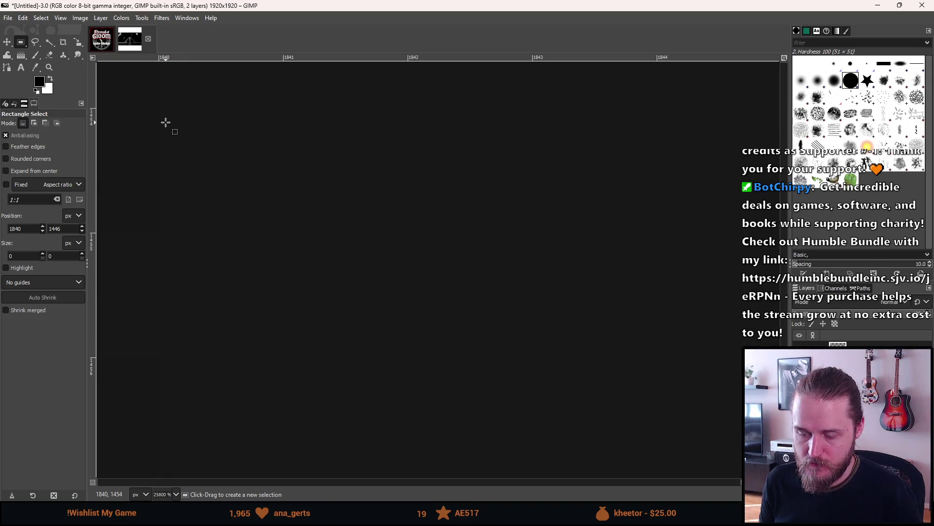
key(ctrl)
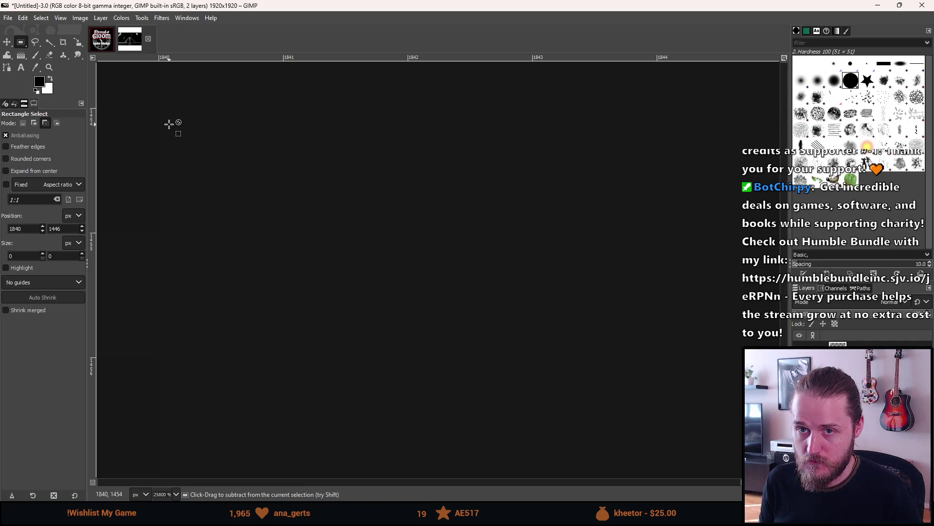
ctrl+scroll(169, 124, down, 8)
ctrl+scroll(168, 124, down, 4)
ctrl+scroll(169, 124, down, 4)
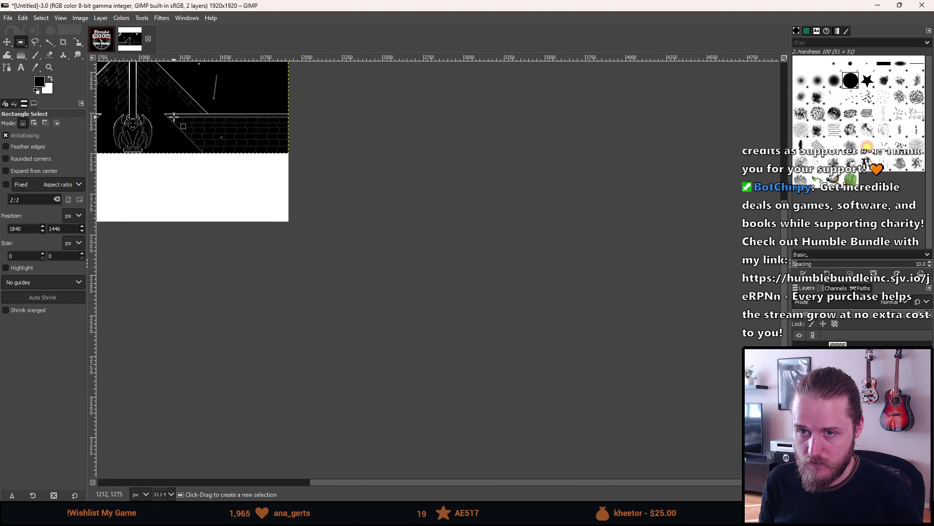
Centre the image and start the skyline selection: a wide base plus blocks around the pyramid and central pillar
drag(172, 119, 405, 333)
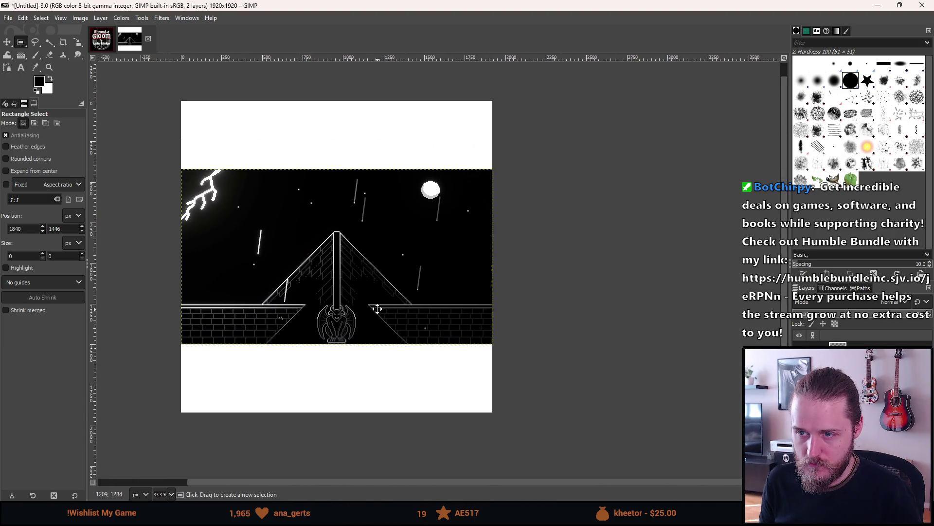
ctrl+scroll(364, 270, up, 1)
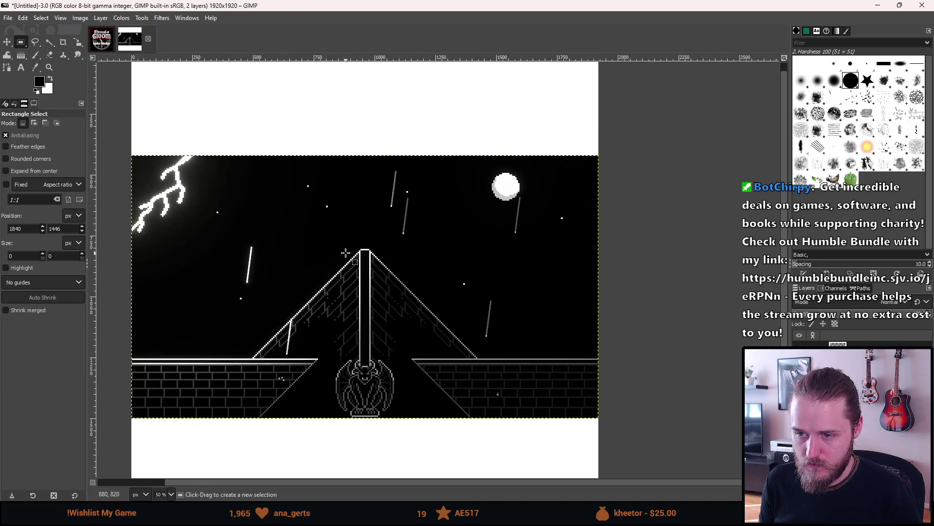
drag(346, 253, 373, 278)
click(341, 223)
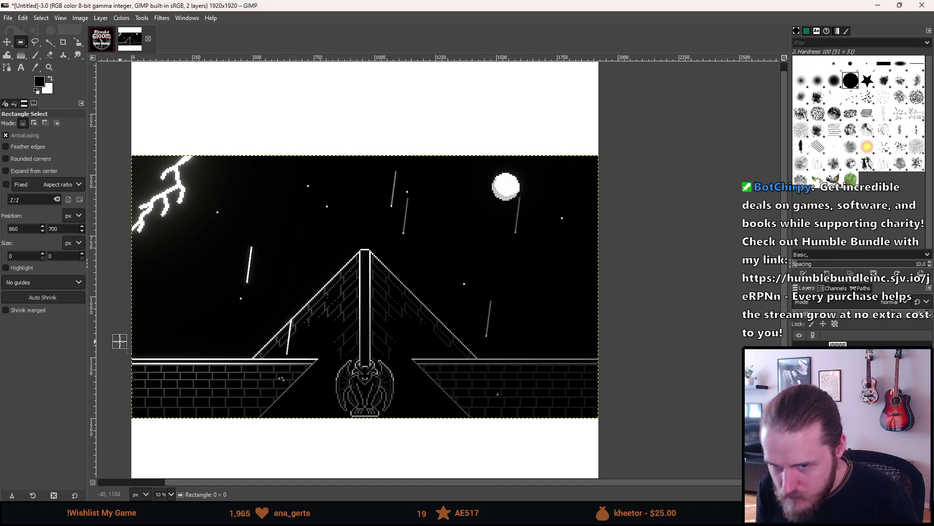
mouse_move(123, 312)
mouse_down()
mouse_move(595, 480)
mouse_move(629, 476)
mouse_up()
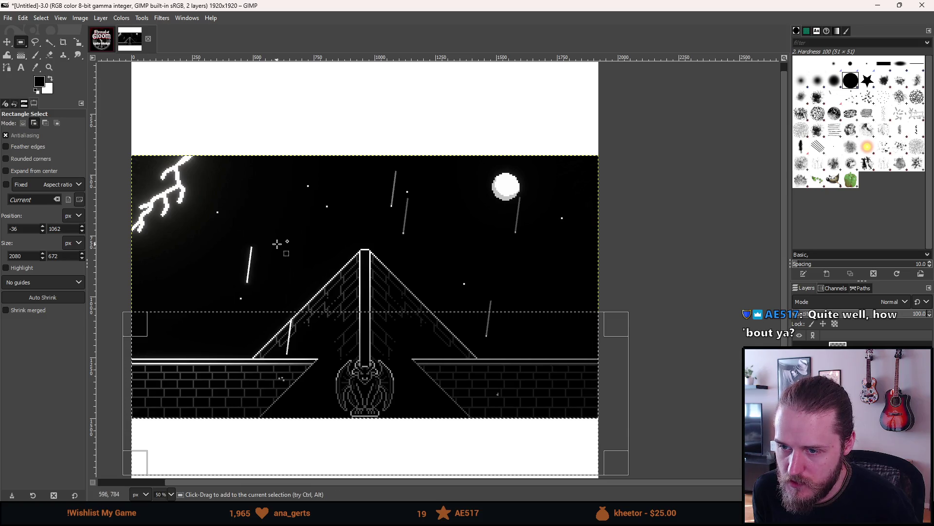
drag(278, 245, 350, 351)
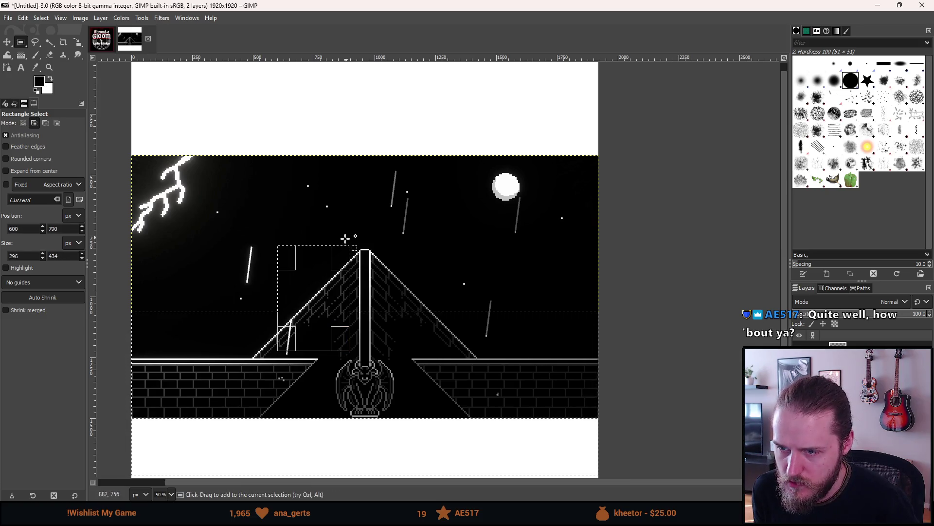
drag(342, 237, 391, 363)
drag(374, 254, 397, 336)
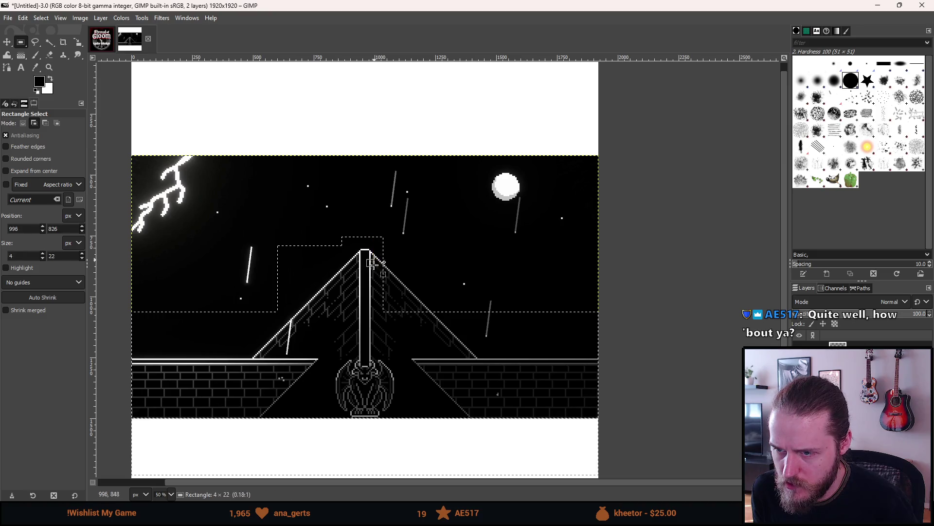
Add stepped building blocks right of the pyramid and one on the left to the skyline selection
drag(405, 289, 436, 345)
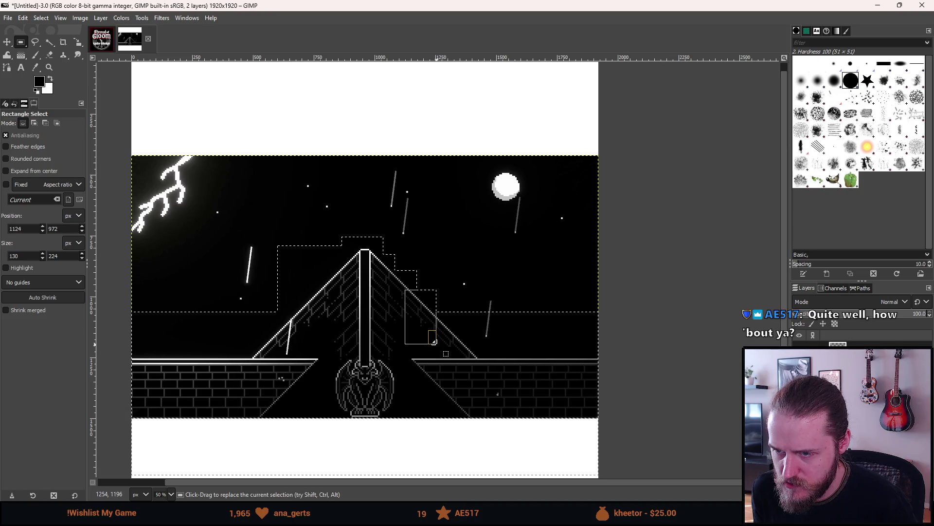
mouse_move(397, 277)
mouse_down()
mouse_move(428, 319)
mouse_move(537, 379)
mouse_up()
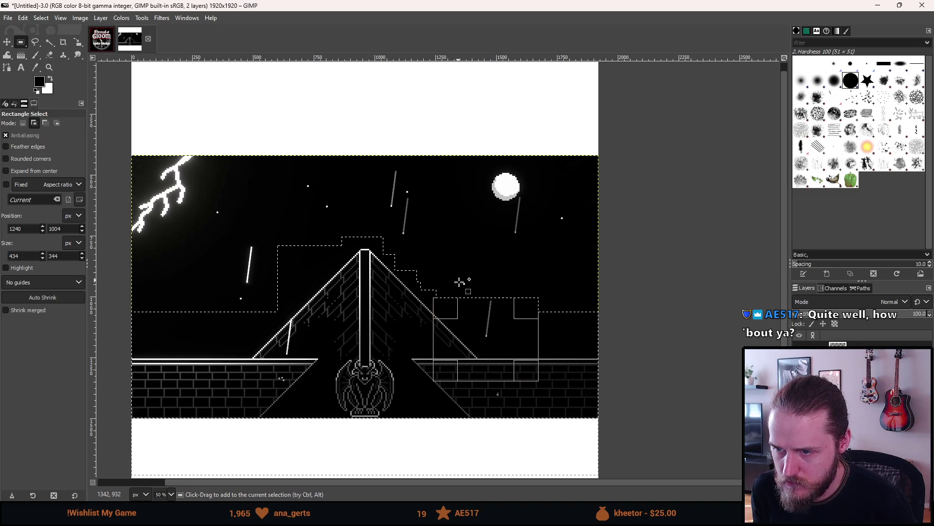
drag(465, 293, 488, 332)
drag(457, 288, 495, 342)
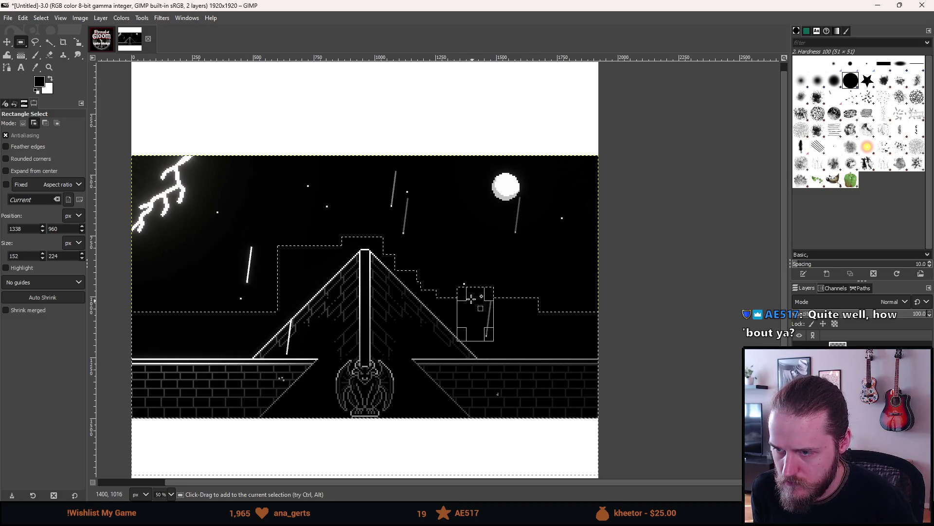
click(454, 276)
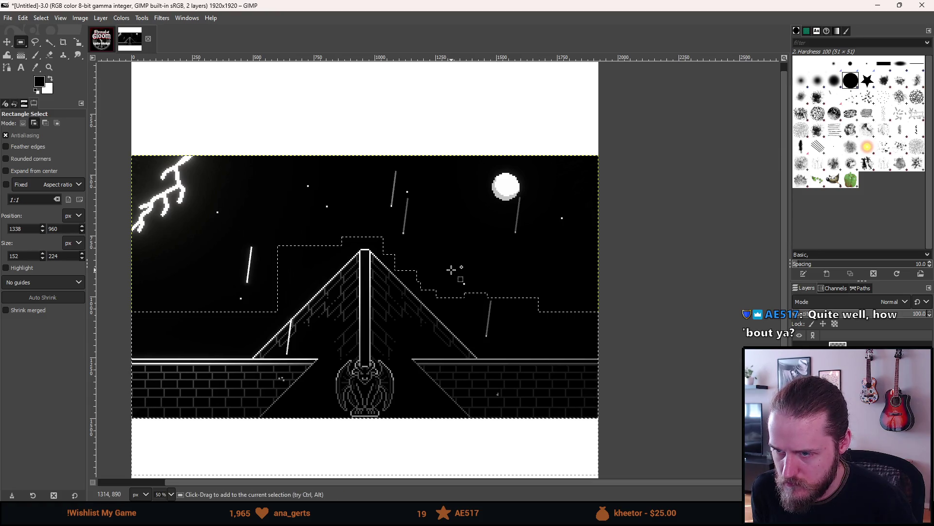
drag(451, 271, 504, 350)
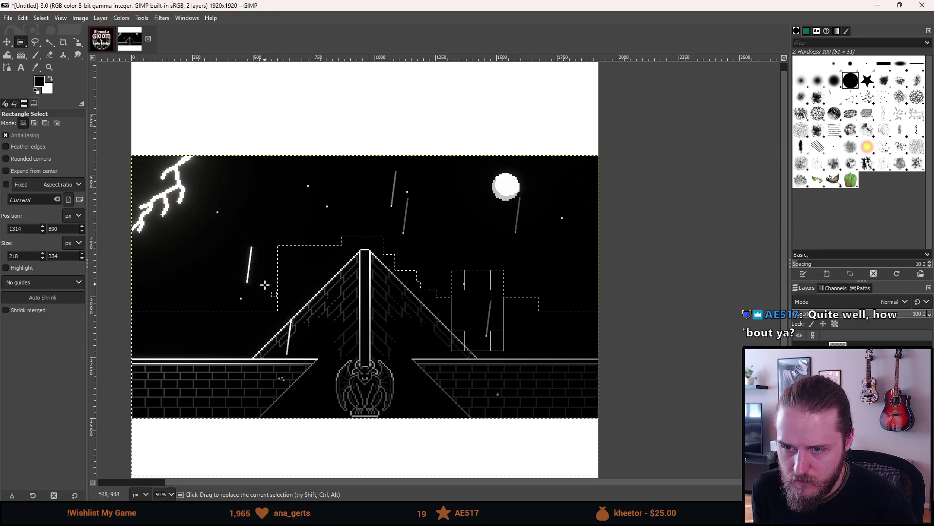
drag(225, 289, 267, 348)
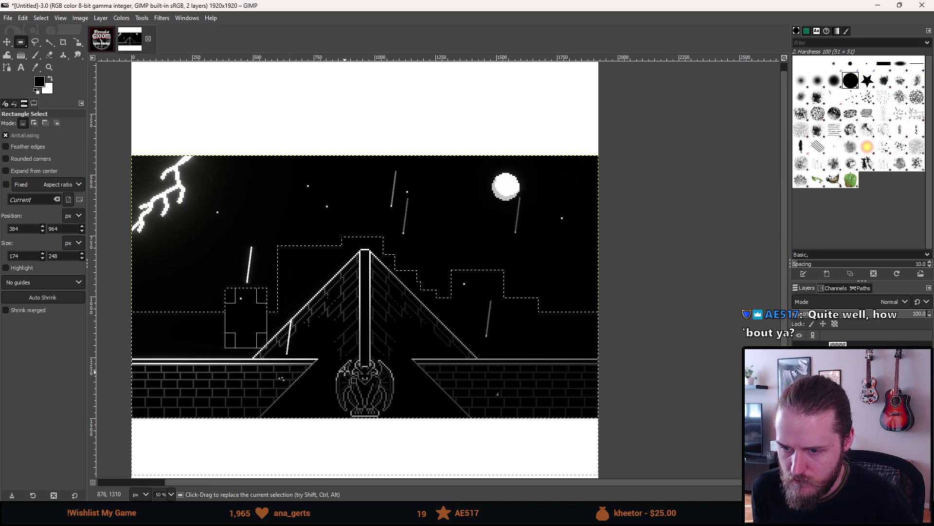
ctrl+scroll(349, 372, down, 1)
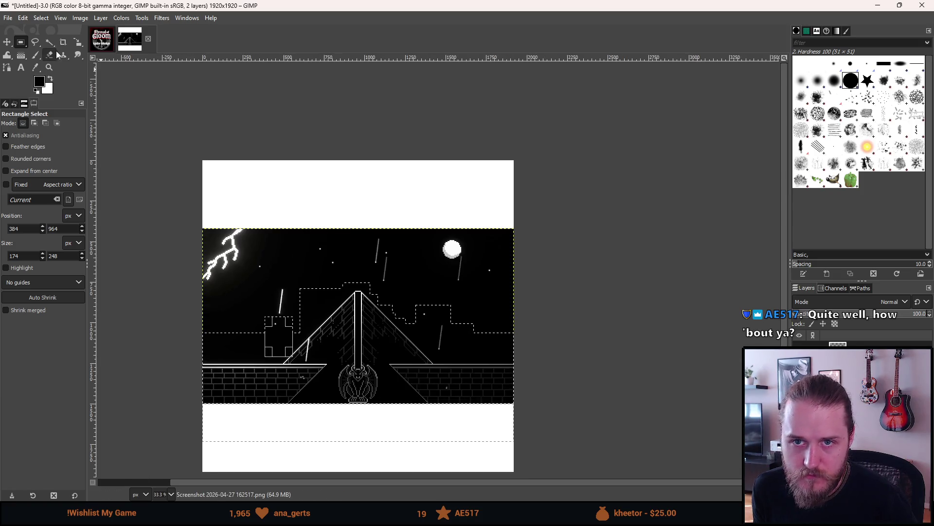
Add and nudge a small rectangle over the pyramid's base to refine the skyline selection
click(8, 42)
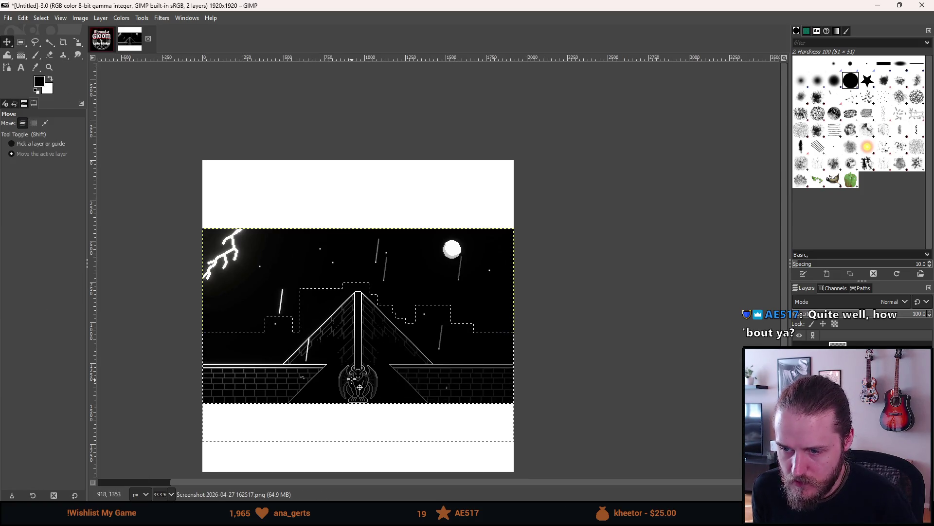
key(ctrl)
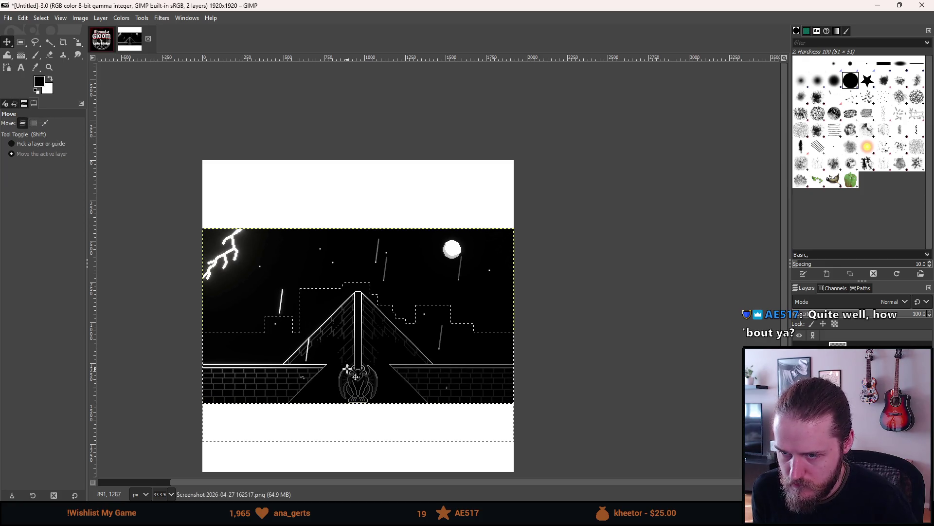
click(21, 44)
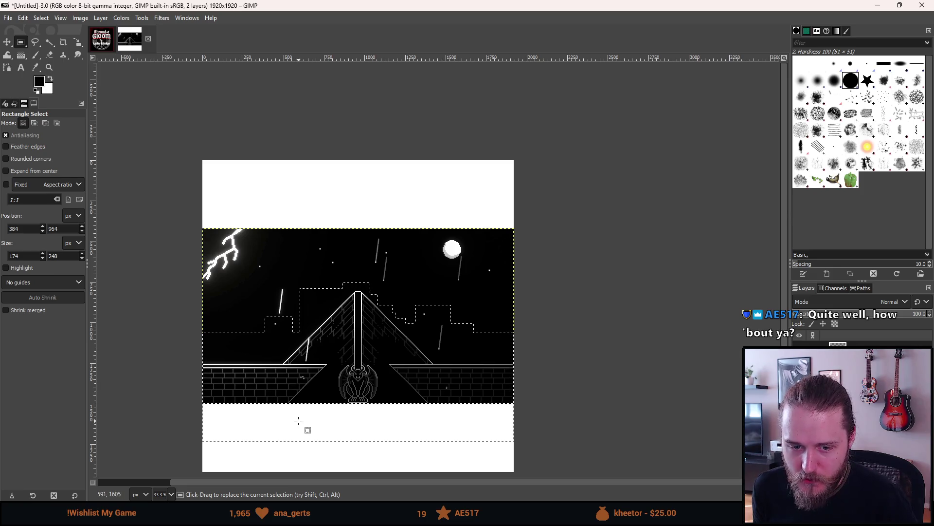
scroll(294, 423, down, 2)
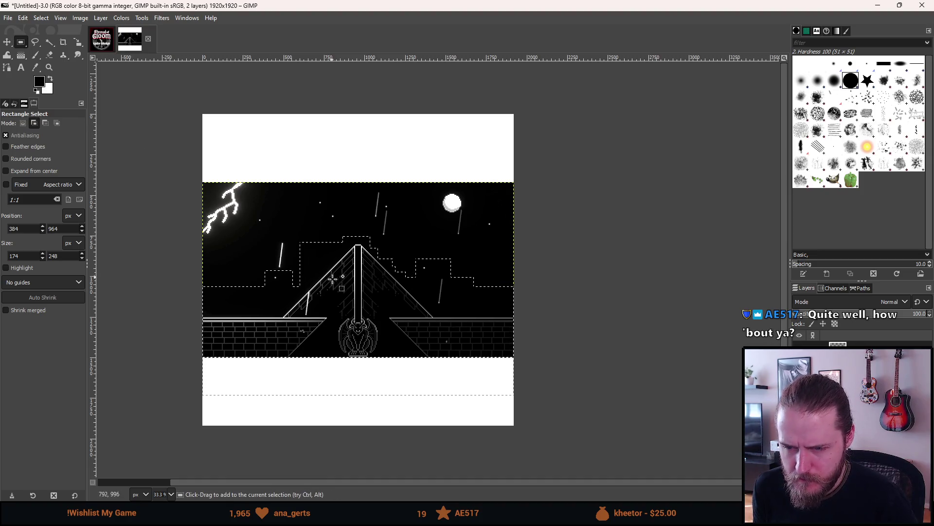
drag(337, 287, 359, 322)
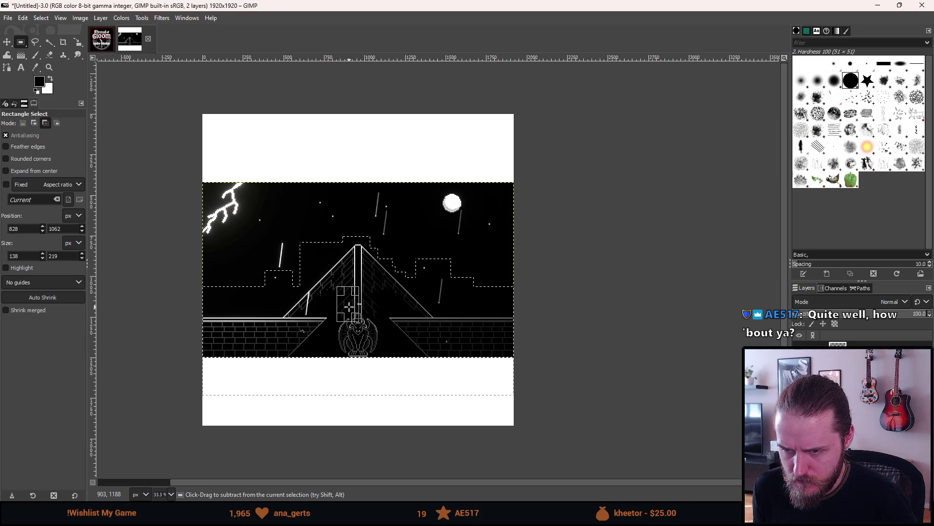
drag(349, 307, 350, 314)
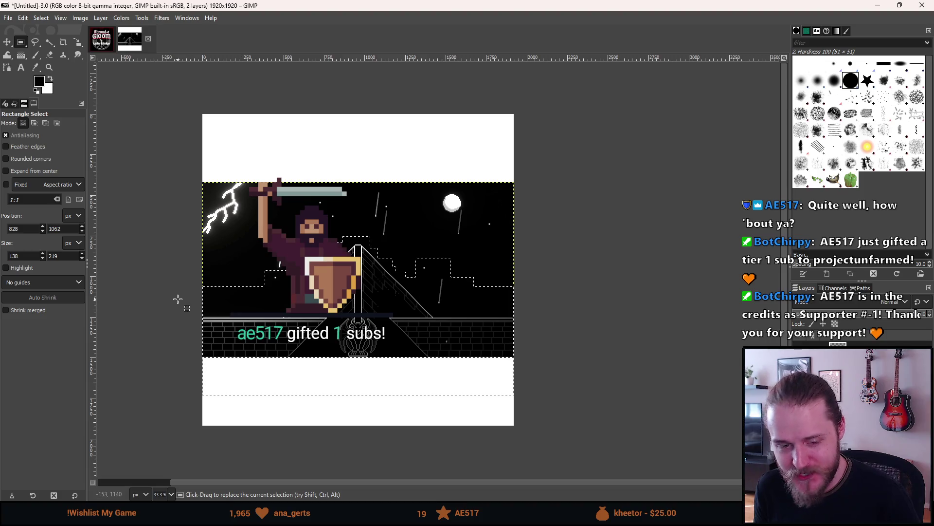
ctrl+scroll(268, 331, up, 1)
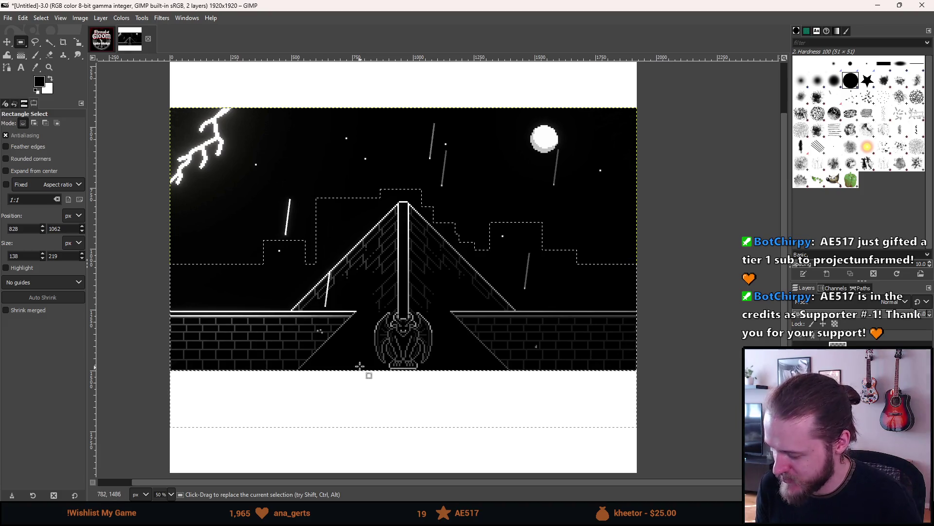
scroll(372, 388, down, 2)
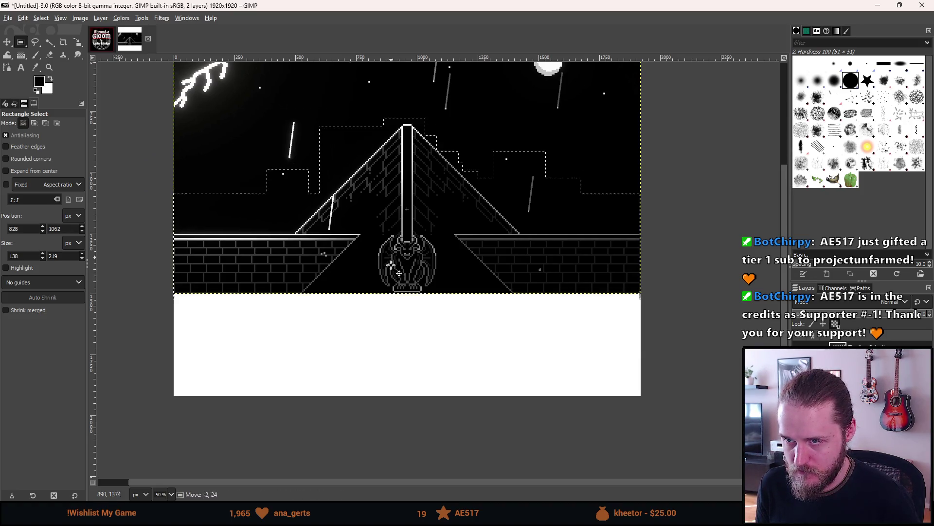
Try moving a copy of the selected region downward twice, undoing each attempt
mouse_move(392, 257)
mouse_down()
mouse_move(403, 325)
mouse_move(392, 346)
mouse_up()
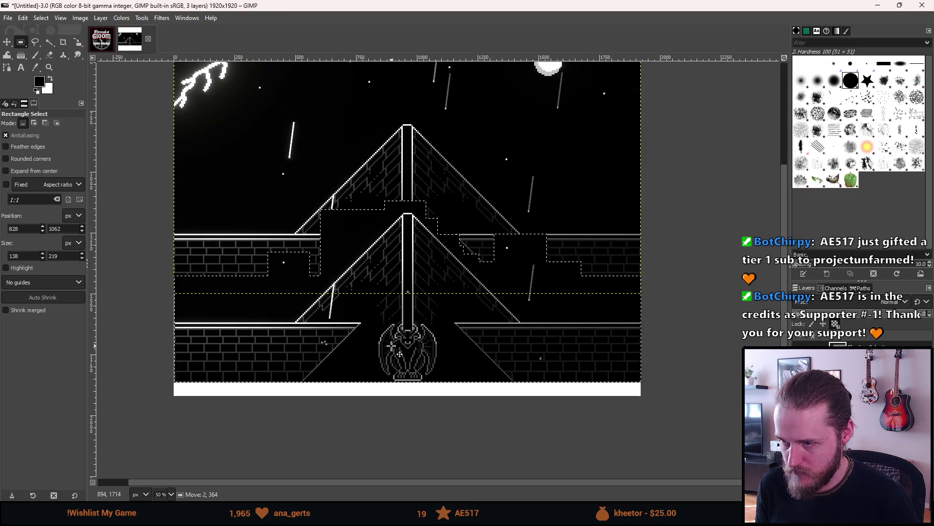
key(ctrl+z)
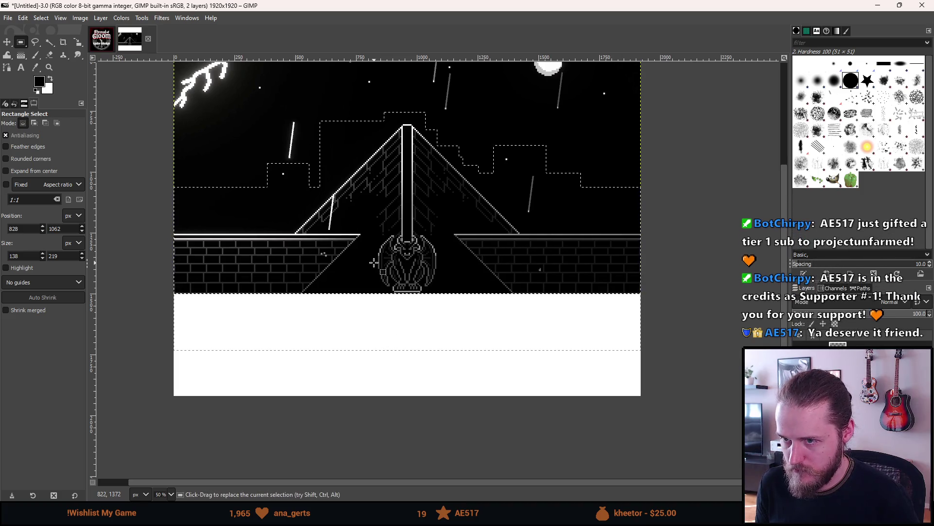
key(alt)
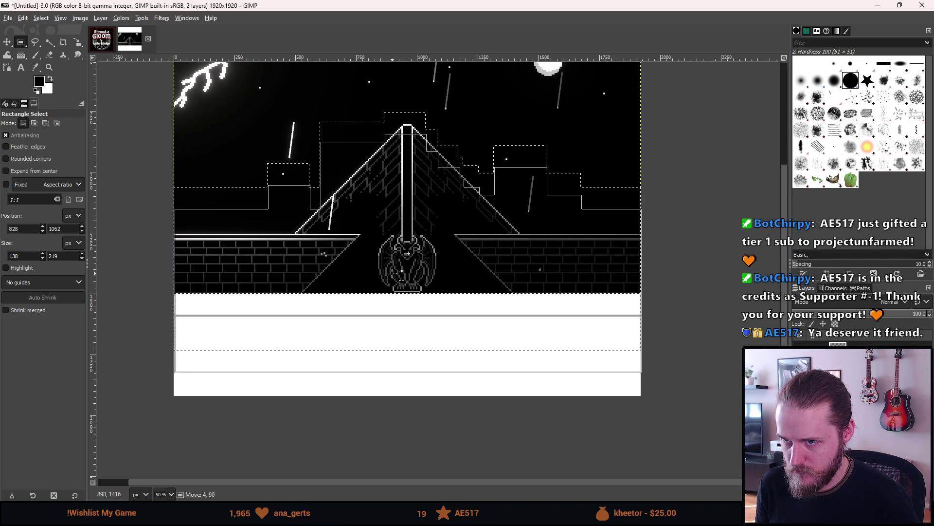
key(shift)
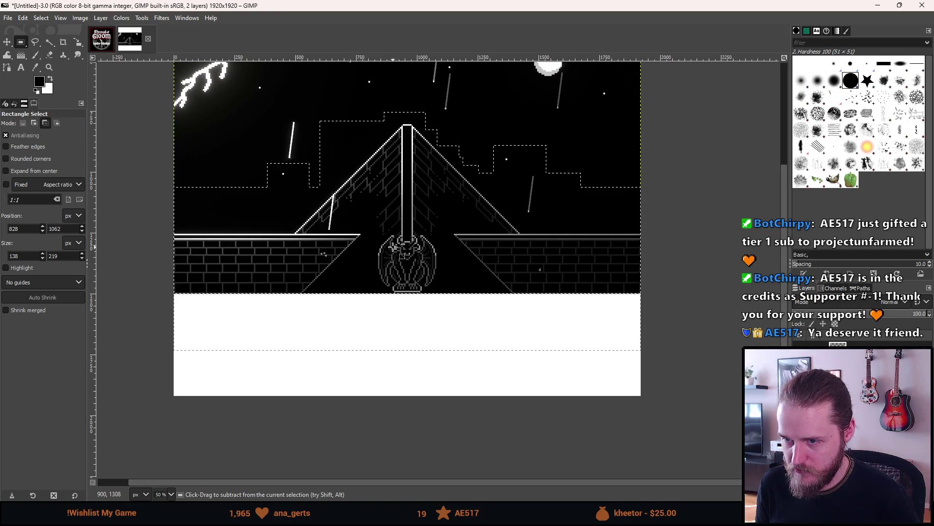
click(394, 248)
shift+click(395, 248)
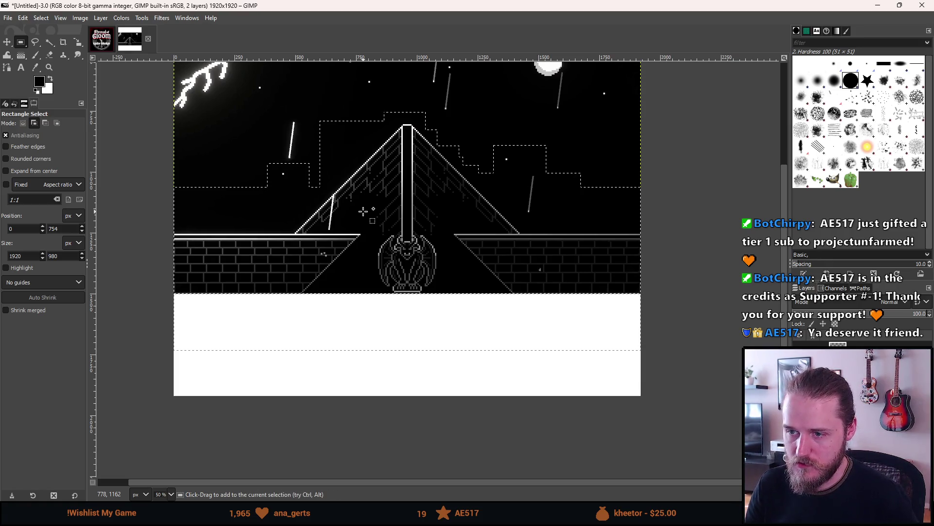
drag(363, 211, 369, 312)
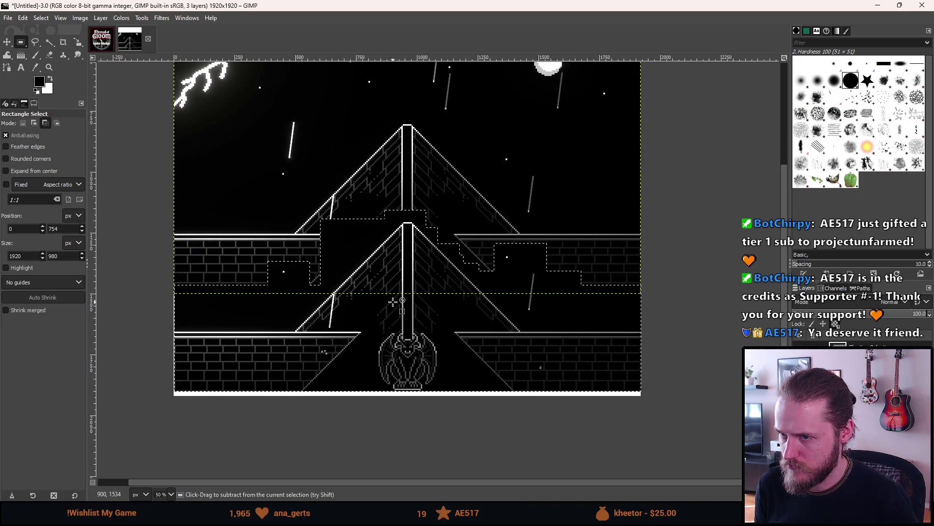
key(ctrl+z)
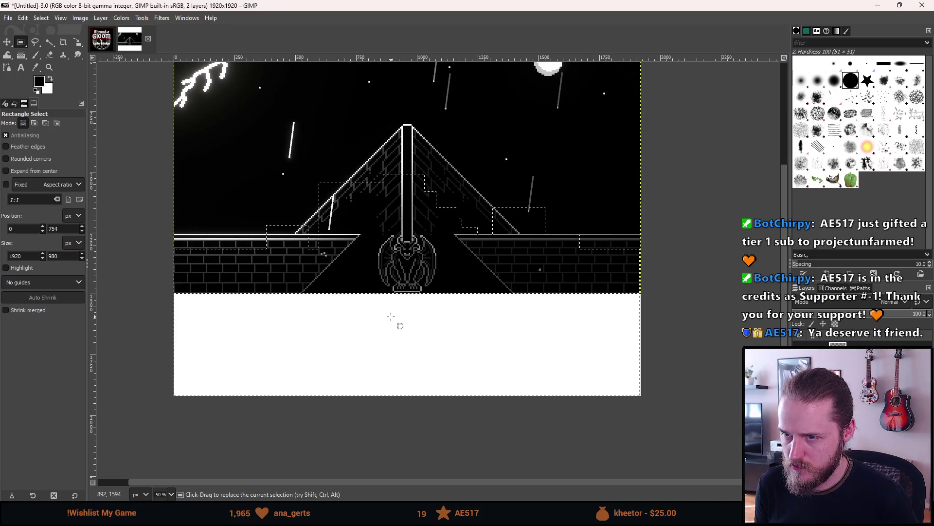
Extend the selection over the gargoyle and move the floating brick copy down over the bottom white band
drag(398, 318, 369, 241)
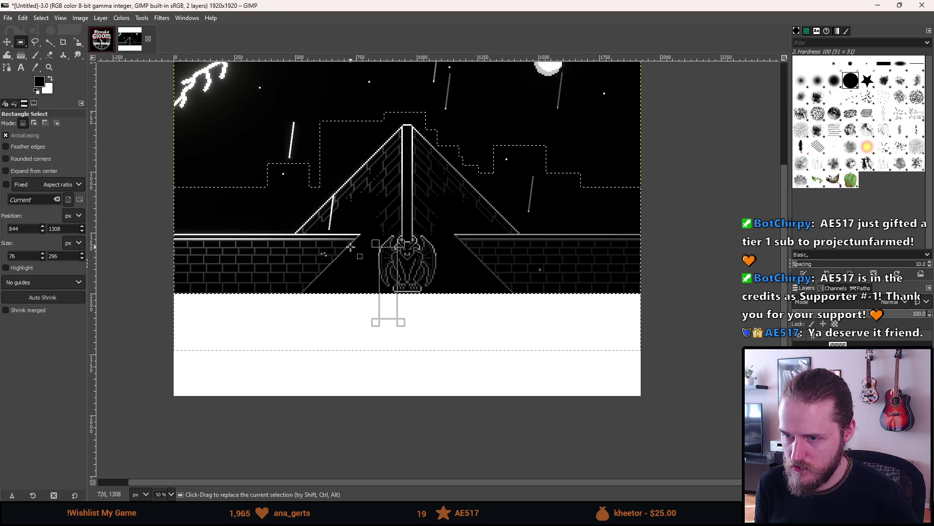
drag(337, 224, 329, 338)
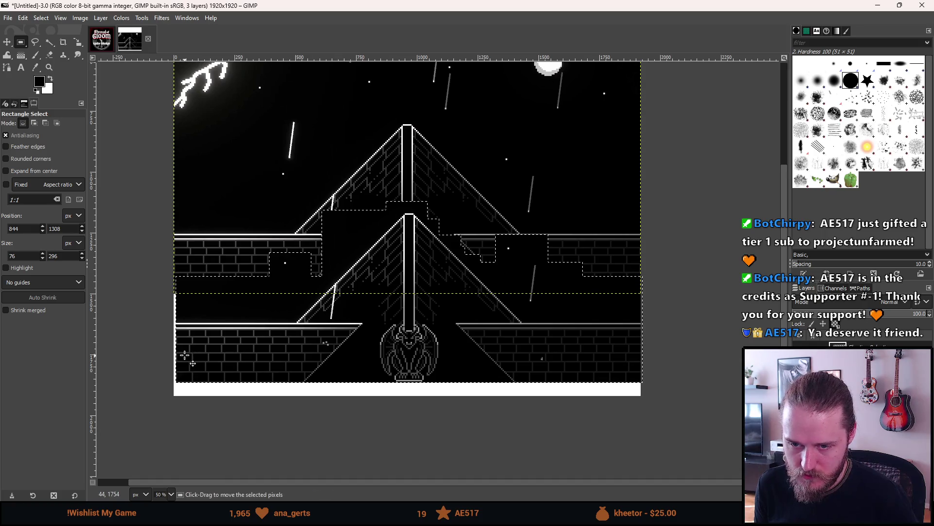
scroll(185, 359, up, 3)
scroll(220, 365, down, 1)
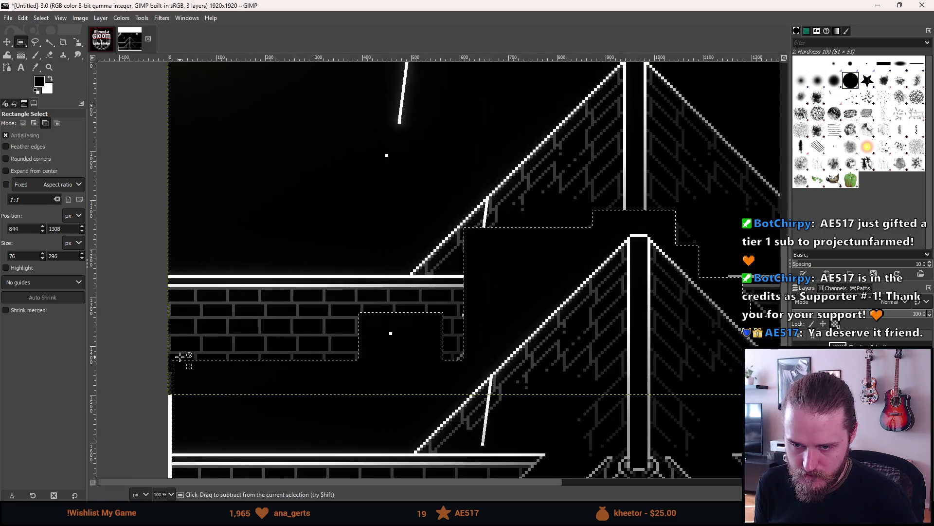
ctrl+scroll(319, 392, up, 3)
scroll(319, 391, down, 2)
scroll(426, 99, down, 3)
scroll(426, 99, left, 2)
scroll(376, 105, right, 1)
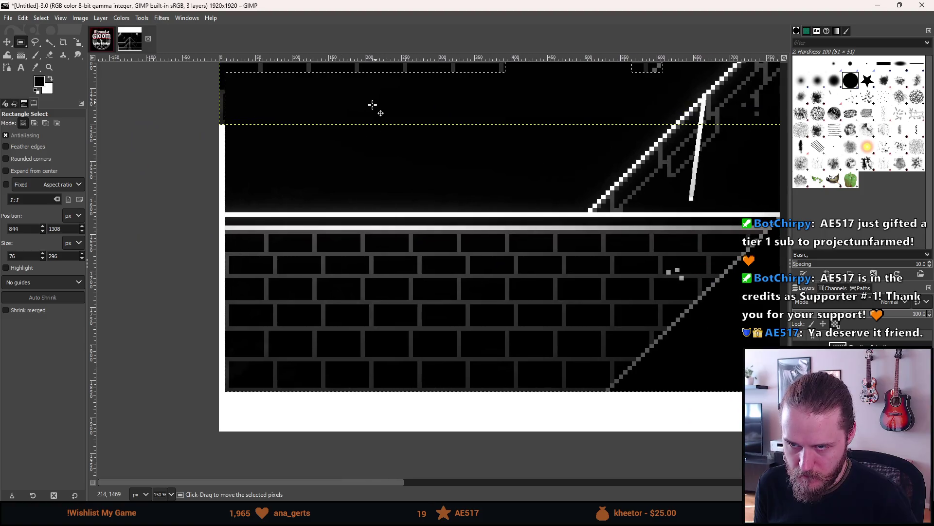
drag(373, 272, 375, 316)
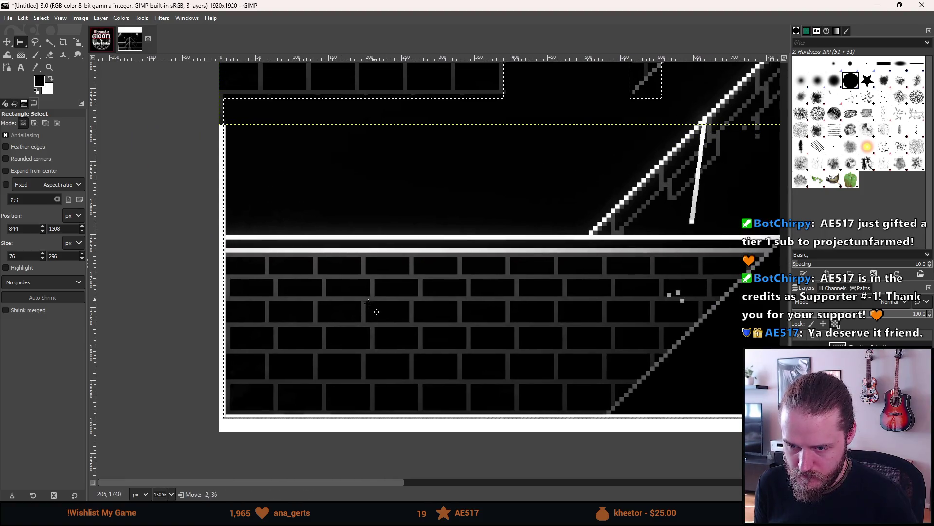
ctrl+scroll(285, 343, up, 2)
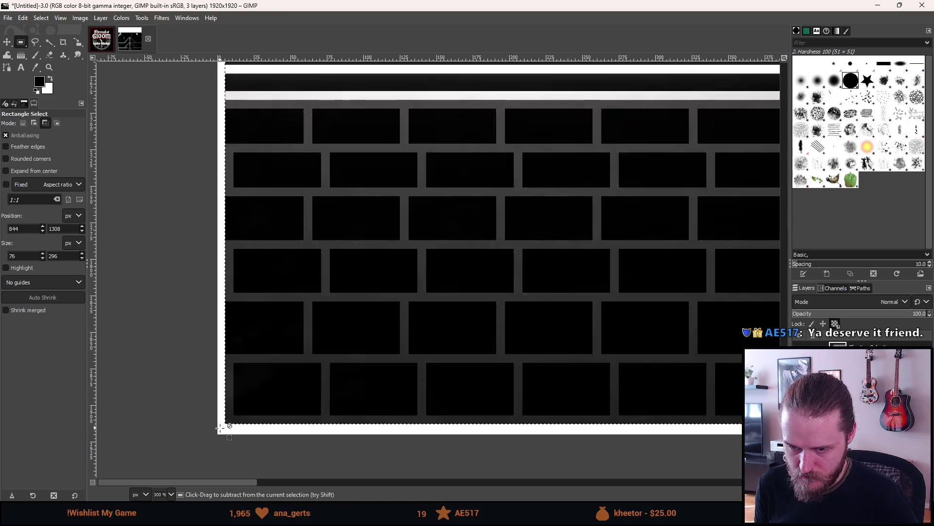
ctrl+scroll(285, 342, up, 3)
drag(285, 343, 273, 371)
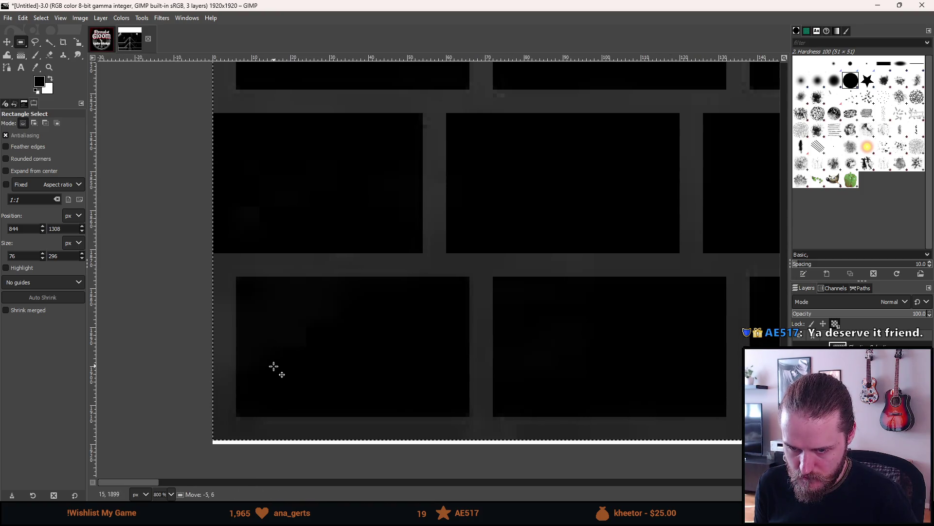
ctrl+scroll(274, 370, down, 5)
ctrl+scroll(277, 369, down, 3)
ctrl+scroll(276, 369, up, 1)
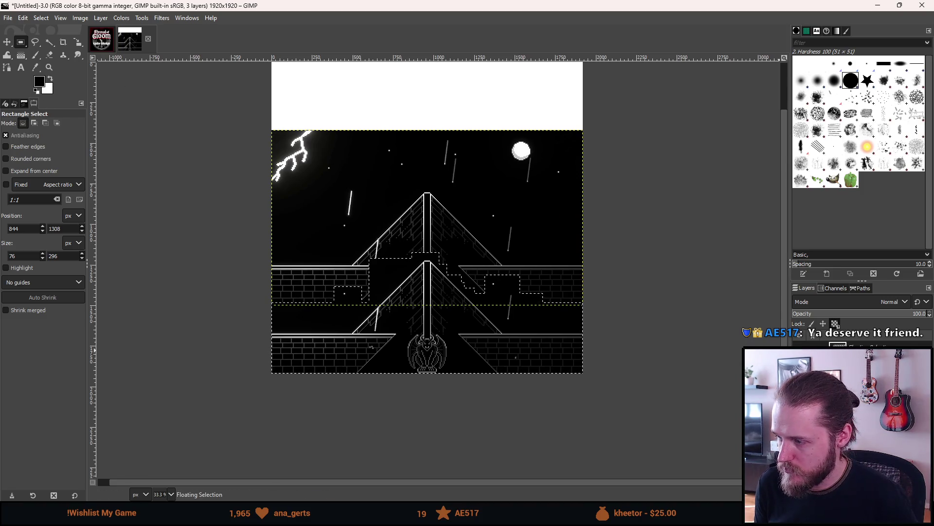
Anchor the floating copy and move the black scene layer upward
right_click(793, 346)
click(823, 77)
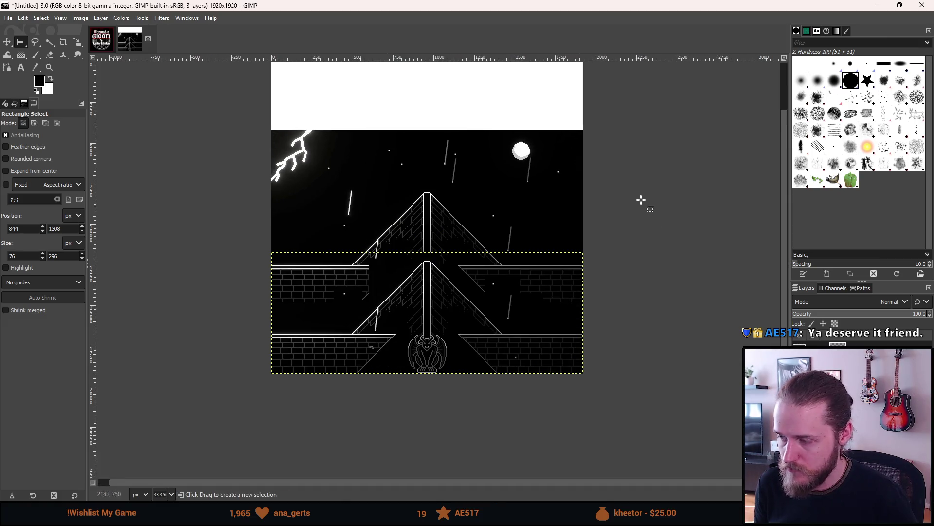
key(m)
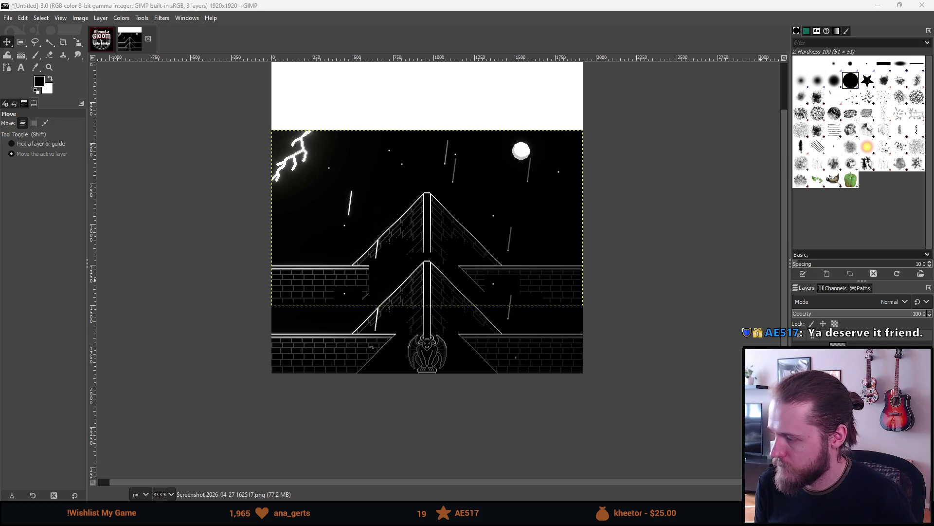
scroll(465, 138, up, 2)
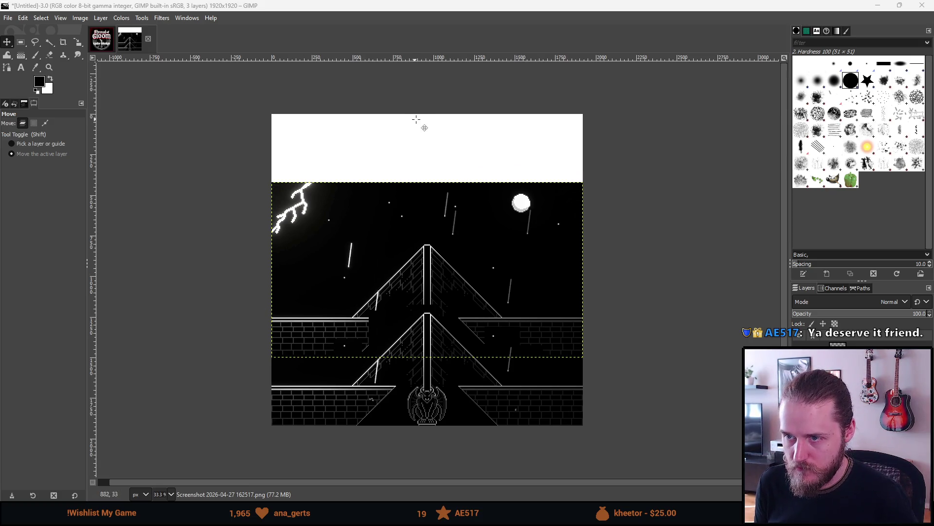
scroll(415, 119, up, 2)
drag(417, 256, 421, 142)
scroll(115, 99, up, 2)
scroll(127, 132, up, 5)
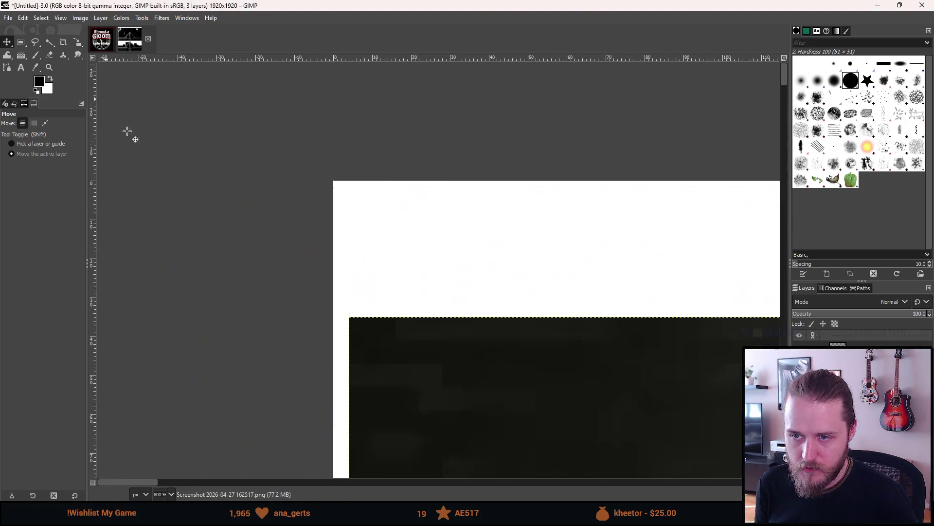
Push the scene layer up to cover the top white strip, undoing a stray move of the pyramid layer
drag(412, 330, 400, 203)
scroll(400, 203, down, 5)
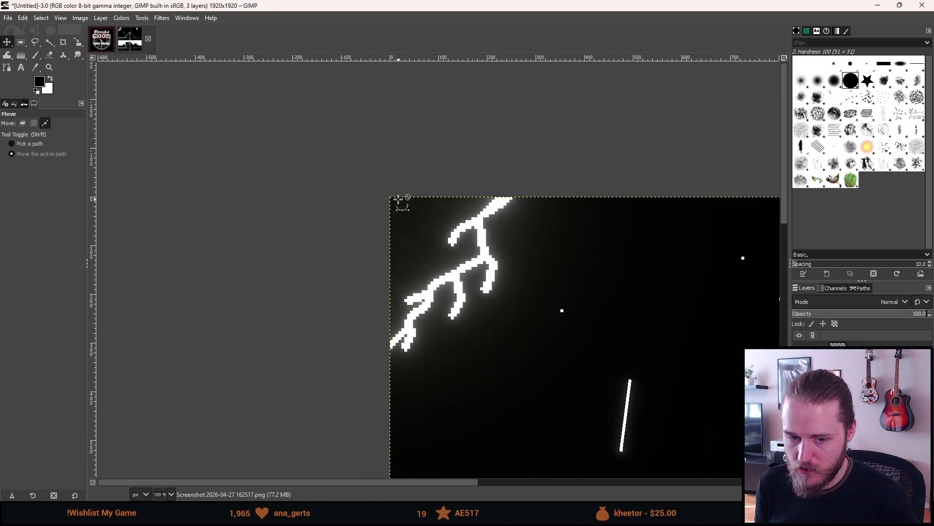
scroll(398, 199, down, 2)
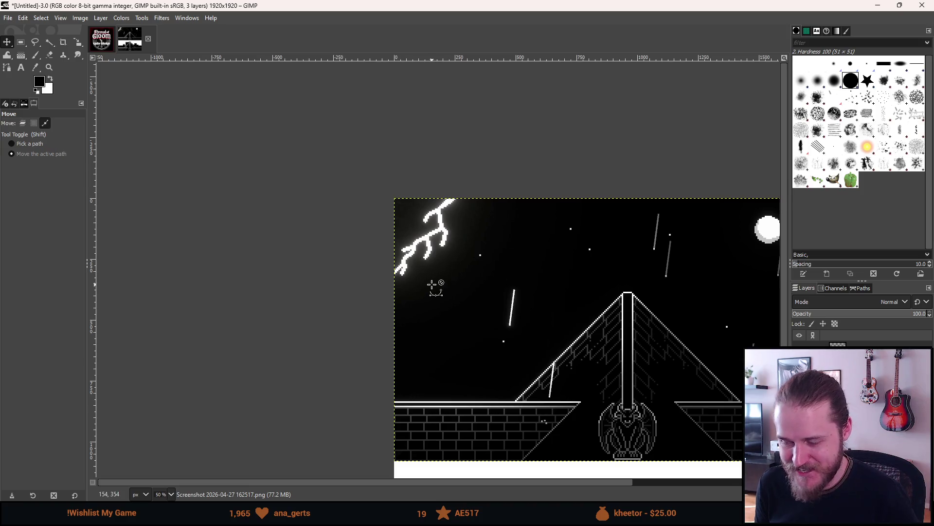
scroll(435, 281, down, 1)
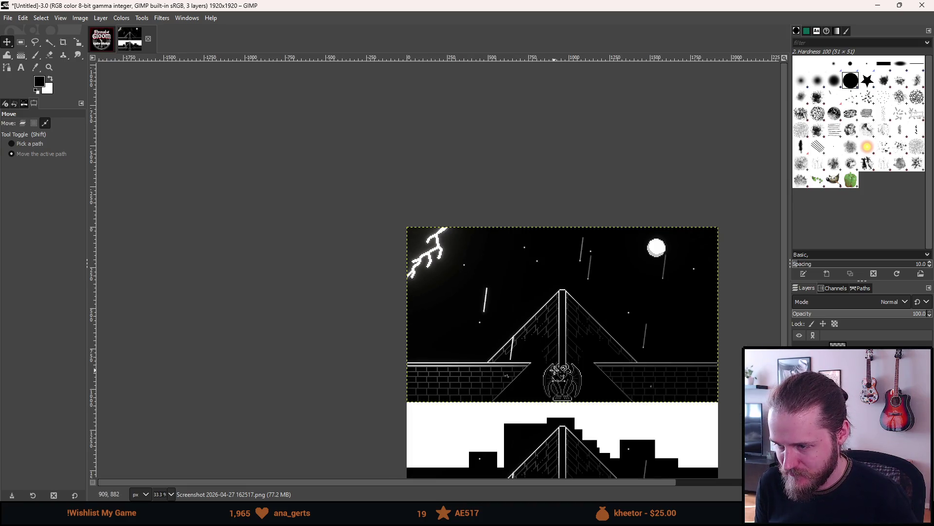
drag(569, 395, 567, 354)
key(ctrl+z)
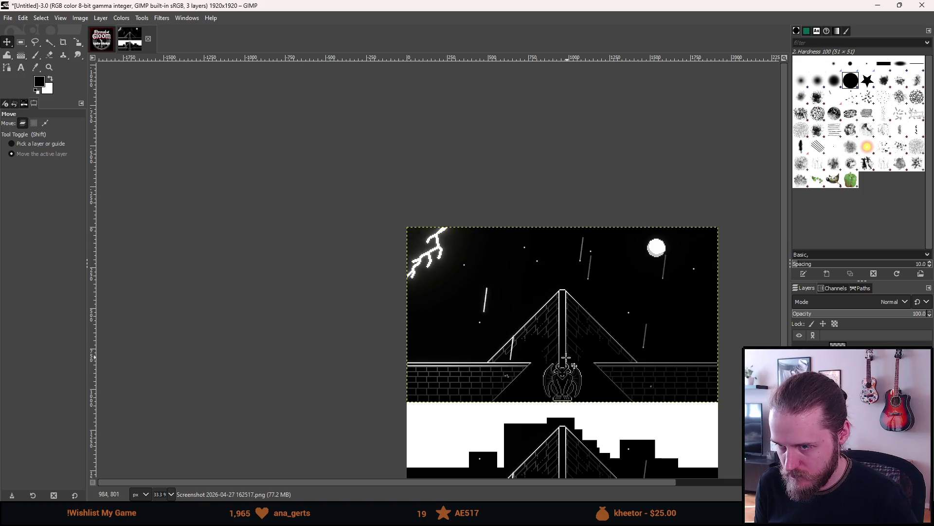
scroll(575, 408, down, 3)
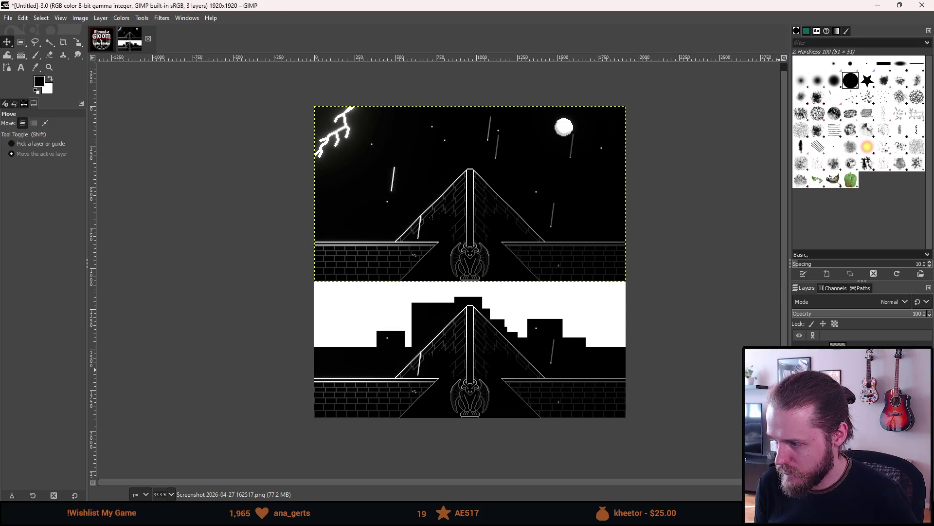
key(ctrl+shift+n)
text(Text)
Create the Text layer and paint black over the remaining white area
key(Return)
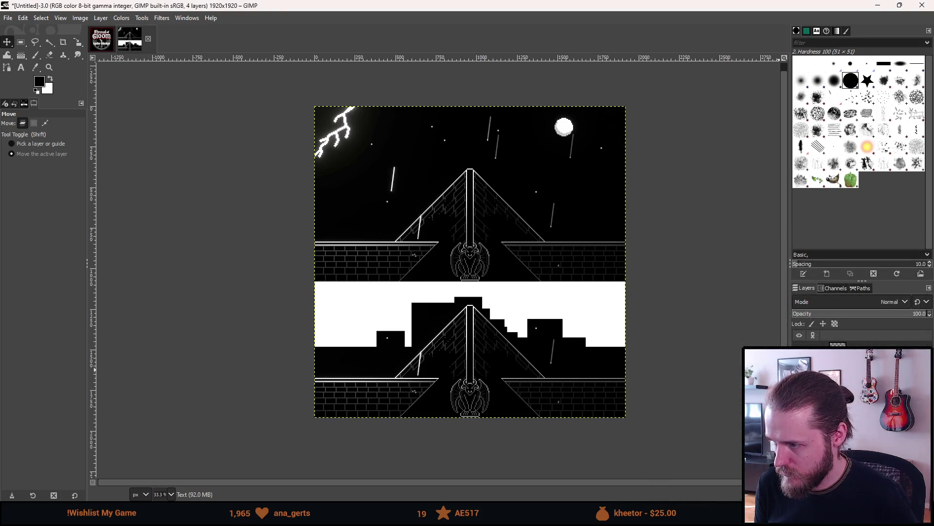
click(35, 55)
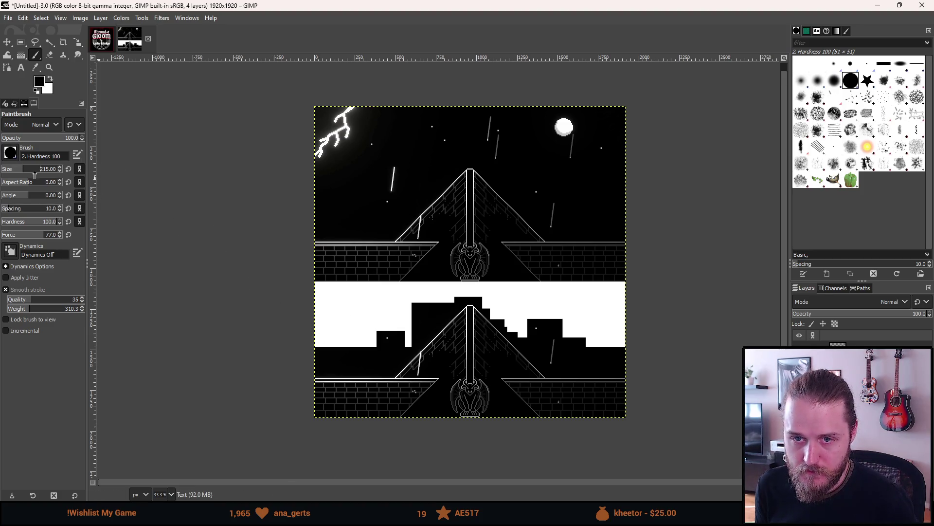
drag(35, 176, 45, 174)
mouse_move(324, 334)
mouse_down()
mouse_move(548, 305)
mouse_move(317, 277)
mouse_move(622, 274)
mouse_up()
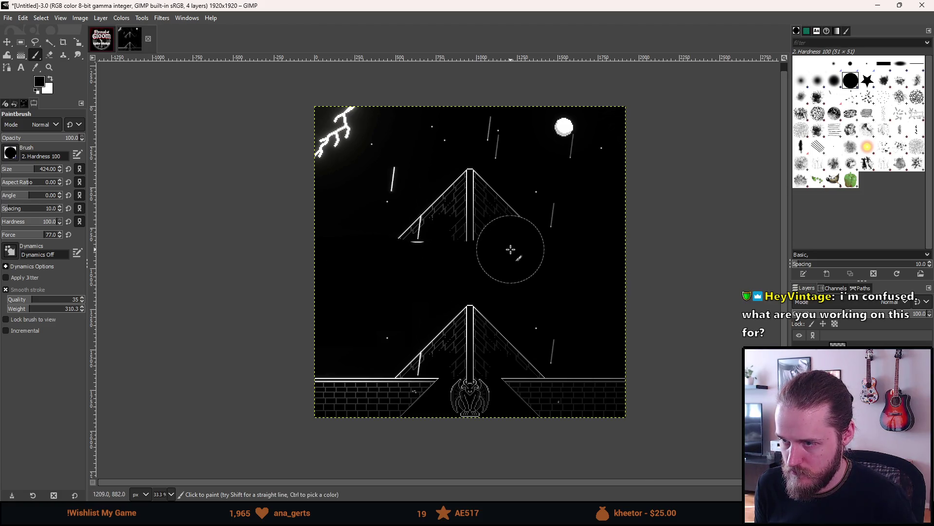
Black out the upper pyramid with straight brush strokes along its slope
click(497, 232)
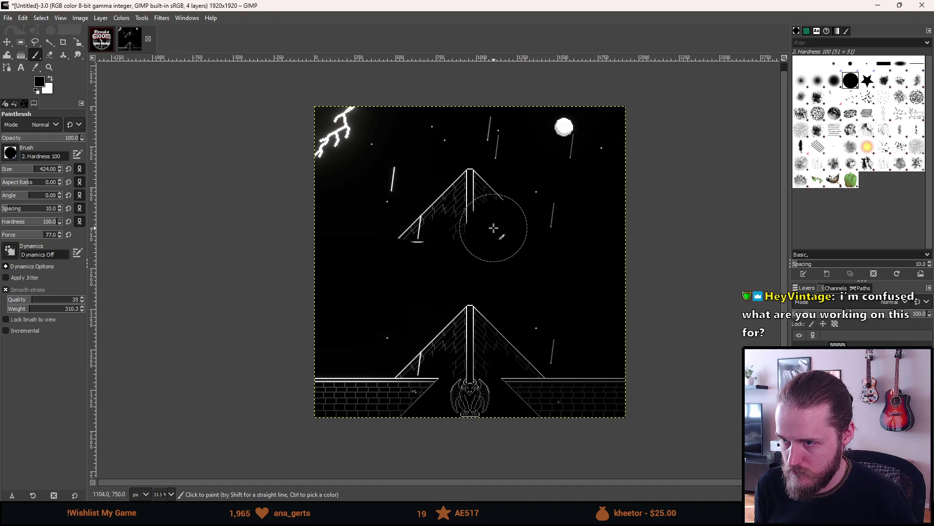
shift+click(474, 201)
shift+click(423, 245)
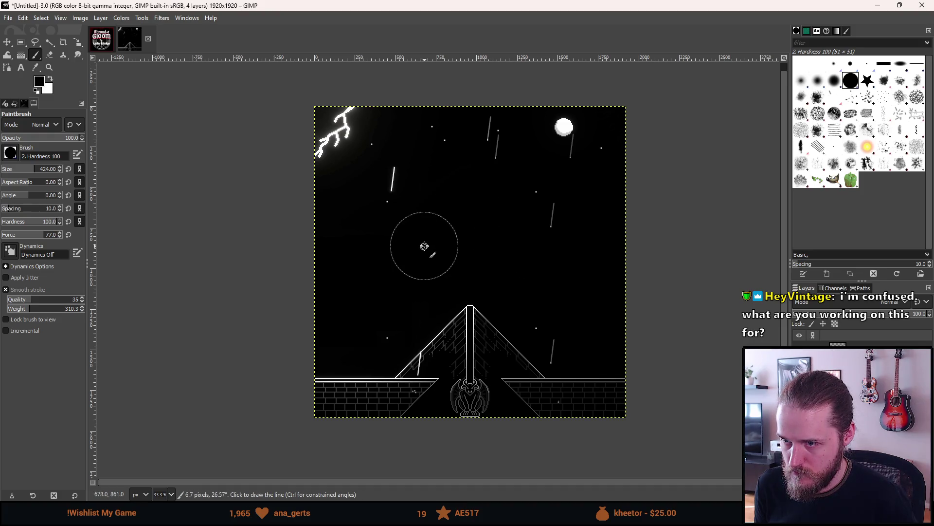
ctrl+scroll(637, 294, down, 2)
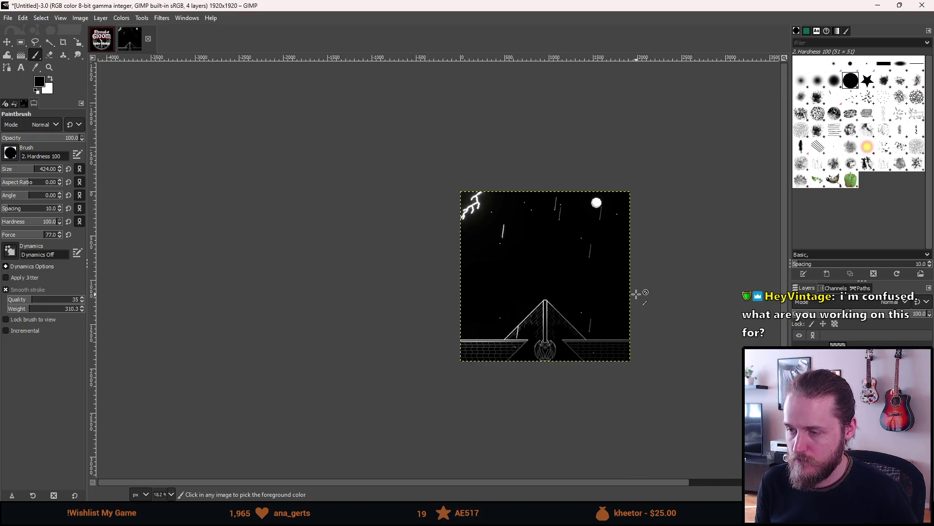
ctrl+scroll(637, 293, down, 1)
ctrl+scroll(636, 293, up, 1)
ctrl+scroll(634, 292, up, 2)
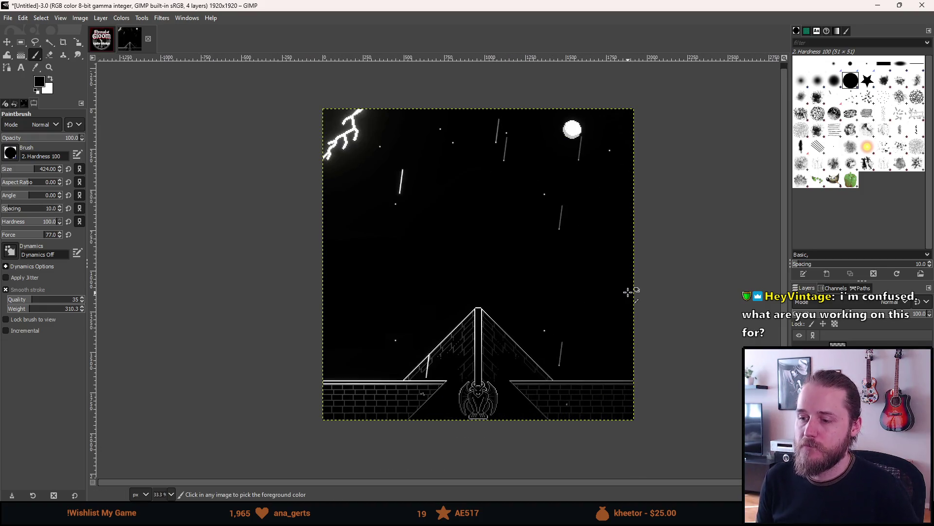
ctrl+scroll(622, 285, up, 1)
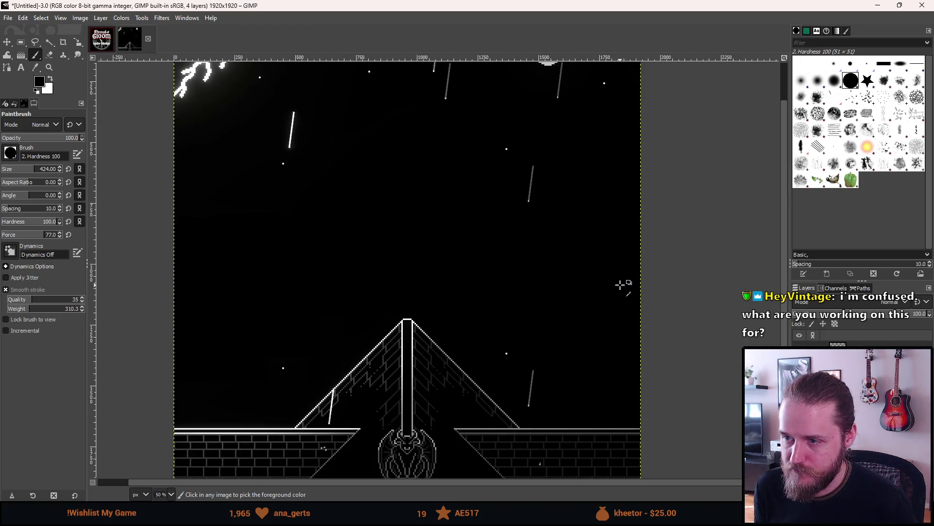
ctrl+scroll(607, 282, down, 1)
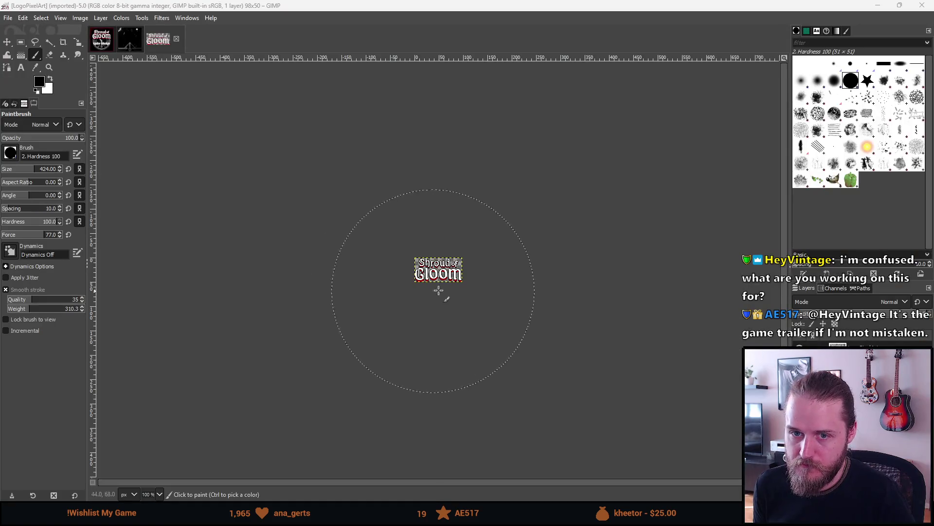
scroll(436, 265, down, 3)
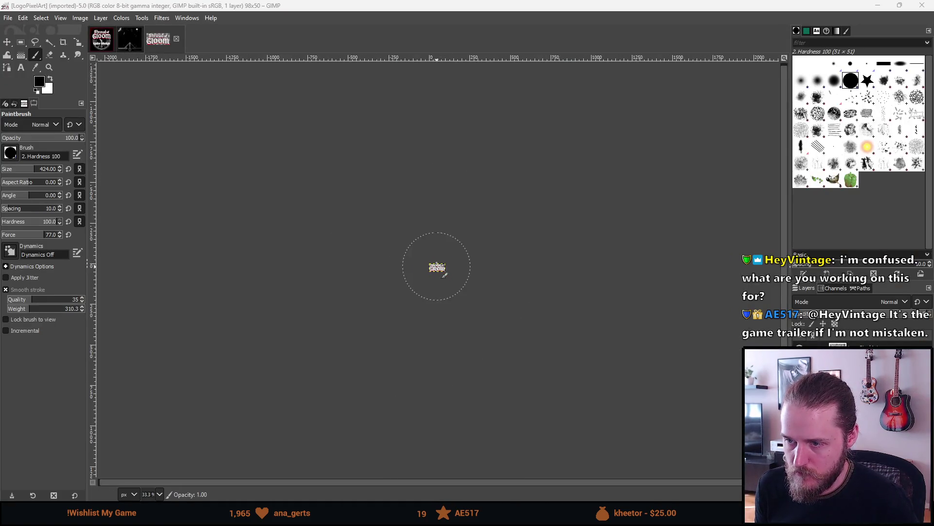
scroll(437, 265, up, 5)
scroll(437, 266, up, 2)
In LogoPixelArt, rectangle-select the whole Shroud of Gloom logo and copy it
click(21, 42)
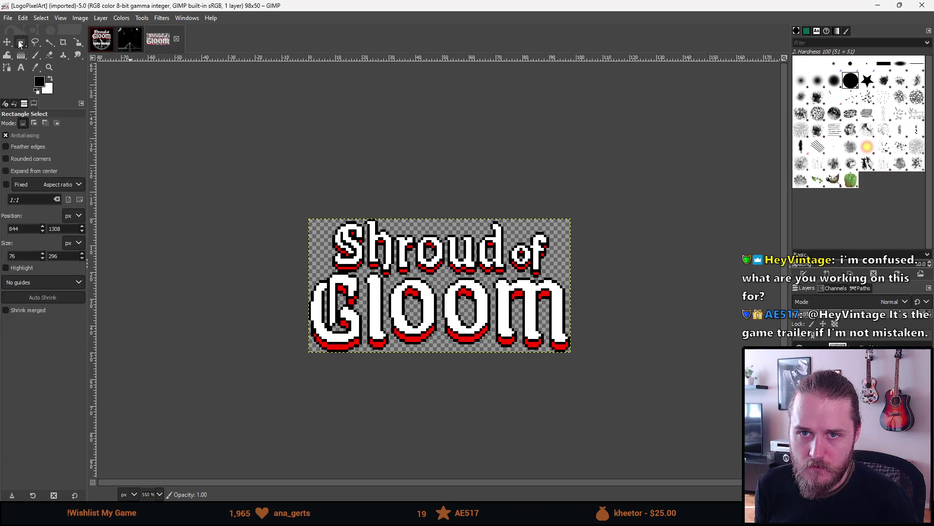
drag(277, 195, 667, 418)
key(ctrl+c)
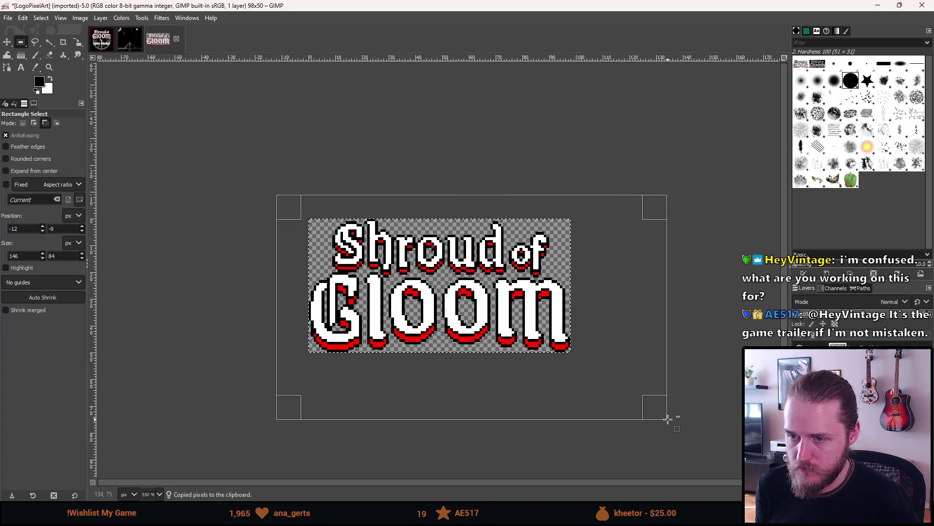
Paste the copied Shroud of Gloom logo into the night scene as its own new layer
click(136, 41)
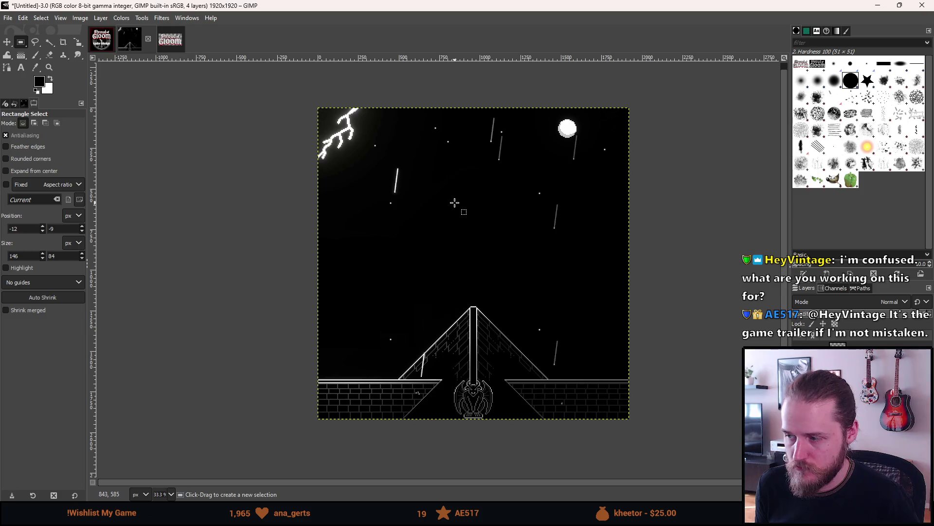
key(ctrl+v)
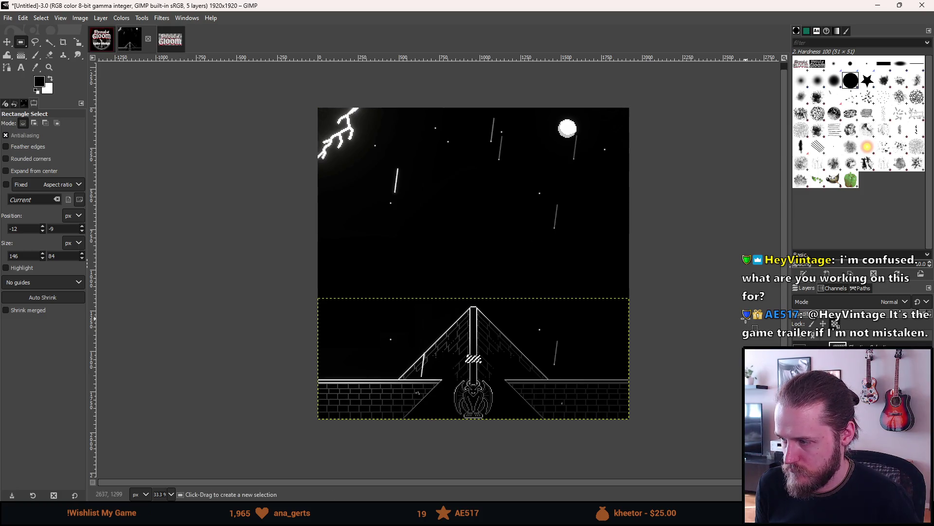
right_click(803, 322)
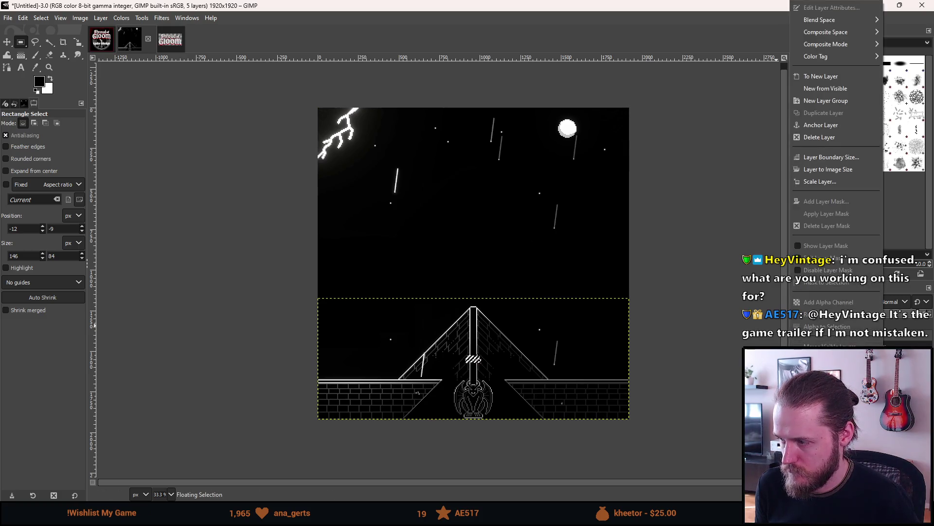
click(845, 73)
Move the logo layer up toward the top of the scene and begin scaling it
key(m)
drag(476, 345, 474, 134)
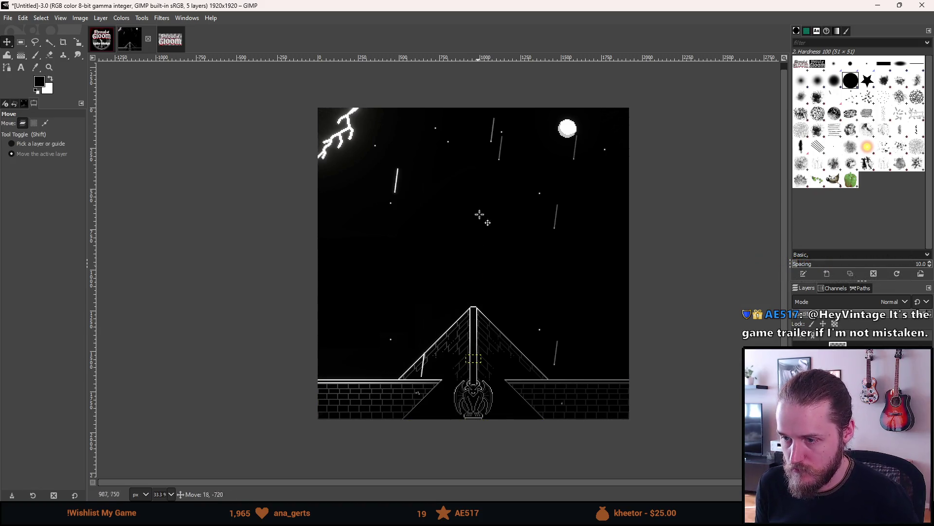
ctrl+scroll(474, 134, up, 2)
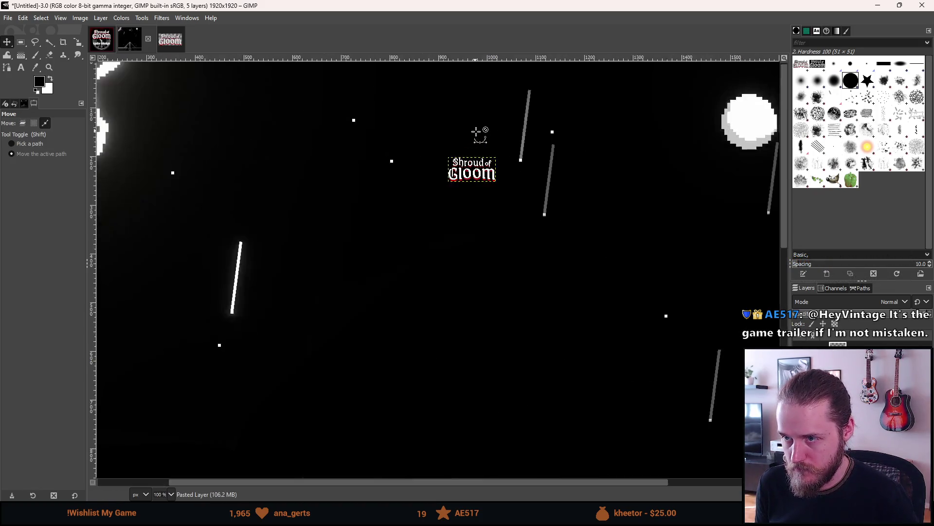
ctrl+scroll(475, 133, up, 2)
ctrl+scroll(476, 133, up, 1)
ctrl+scroll(476, 133, up, 1)
ctrl+scroll(477, 132, up, 1)
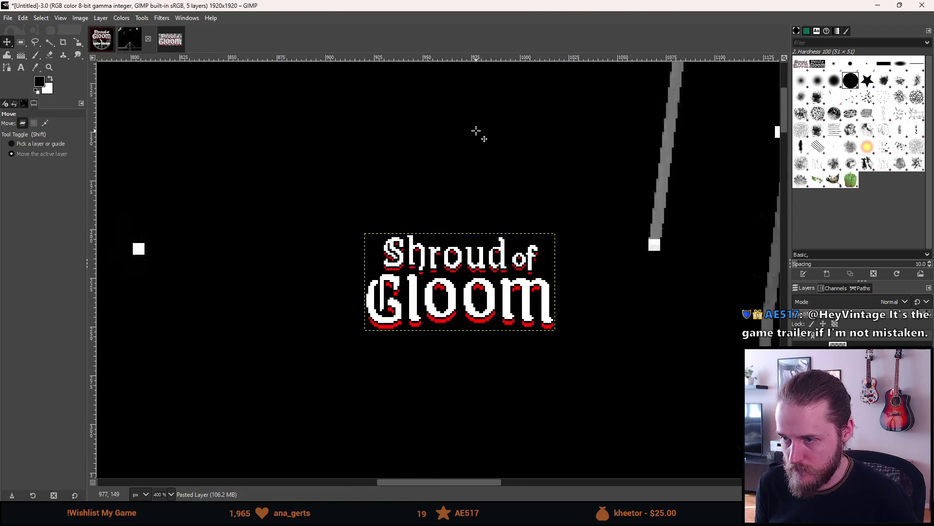
ctrl+scroll(478, 130, down, 3)
ctrl+scroll(477, 130, up, 2)
key(shift+s)
click(478, 133)
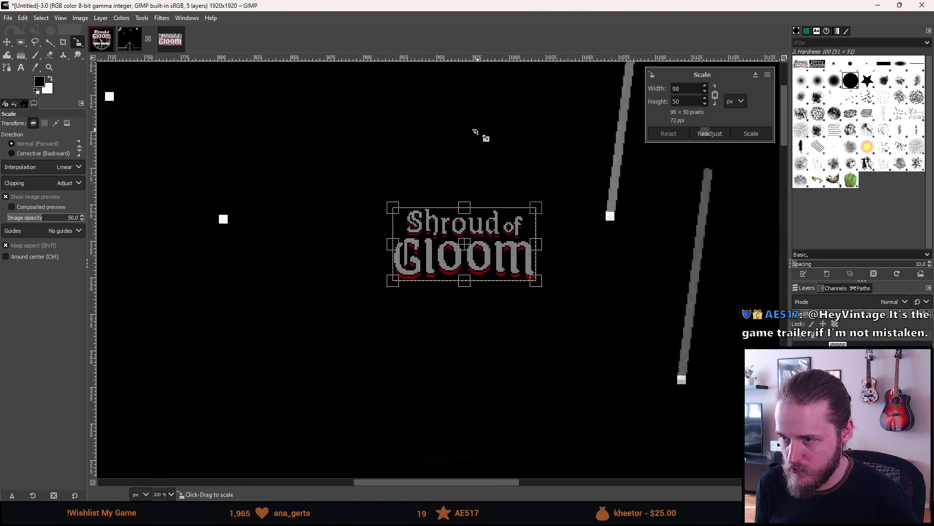
Scale the logo to 600 percent, then undo the blurry smoothed result
click(734, 104)
click(741, 127)
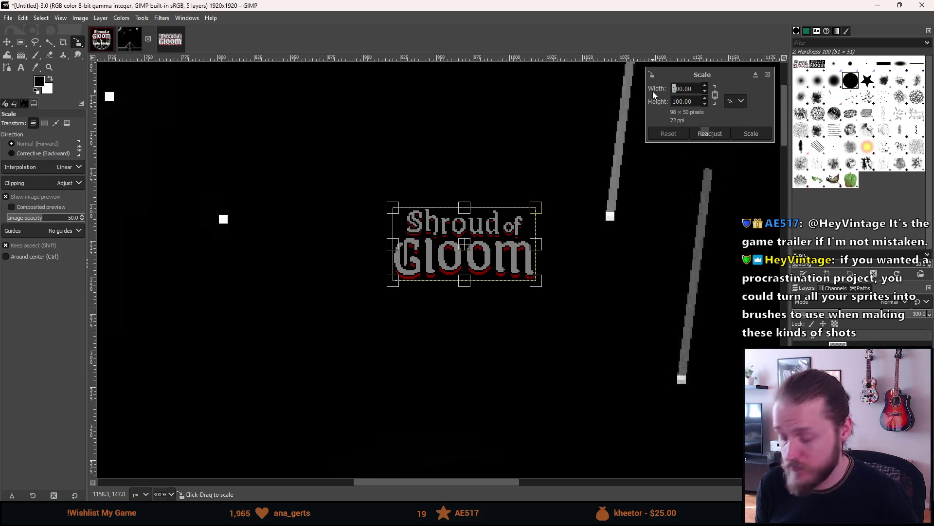
text(600)
key(Tab)
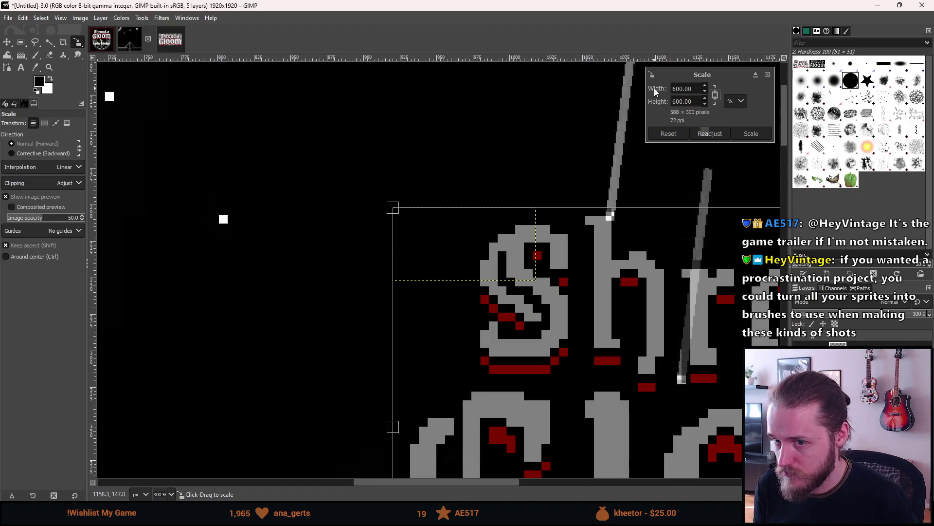
click(747, 131)
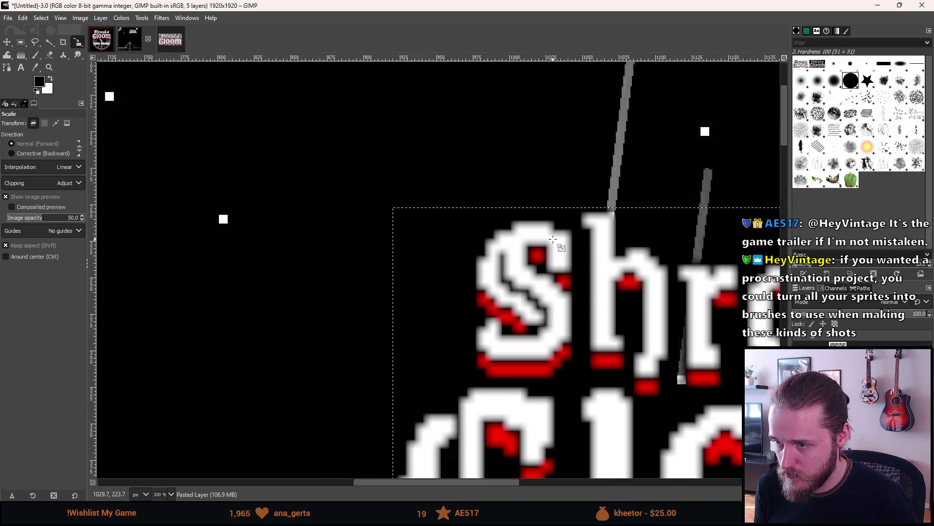
key(ctrl+z)
Rescale the logo to 600 percent with interpolation set to None for crisp pixels
click(553, 238)
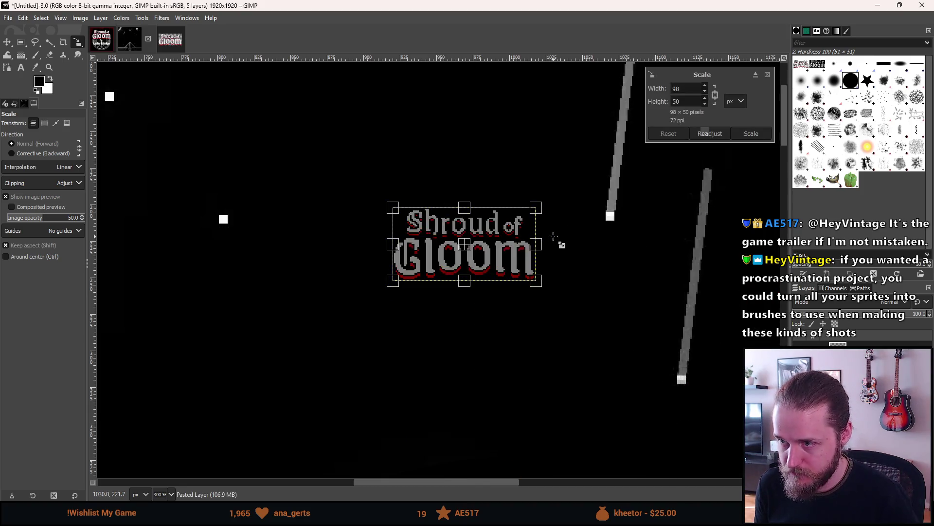
click(56, 167)
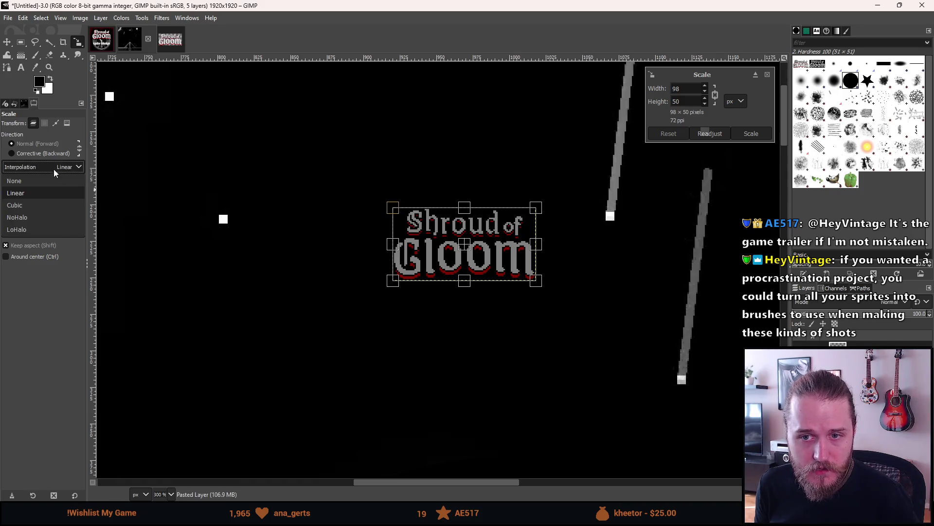
click(32, 184)
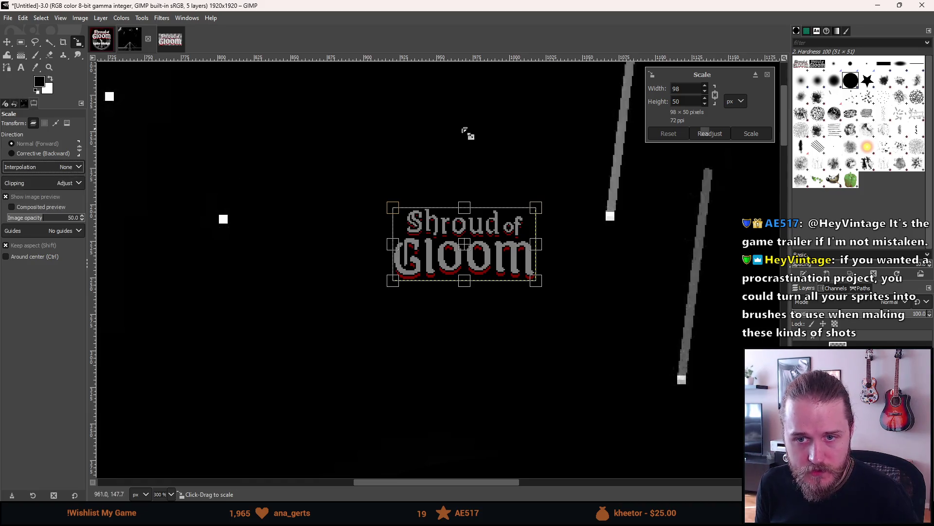
click(728, 105)
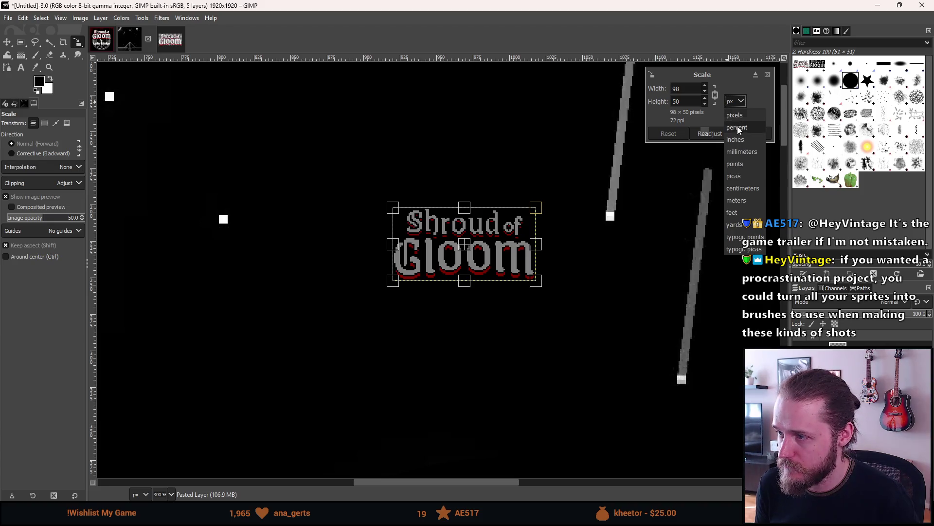
click(740, 129)
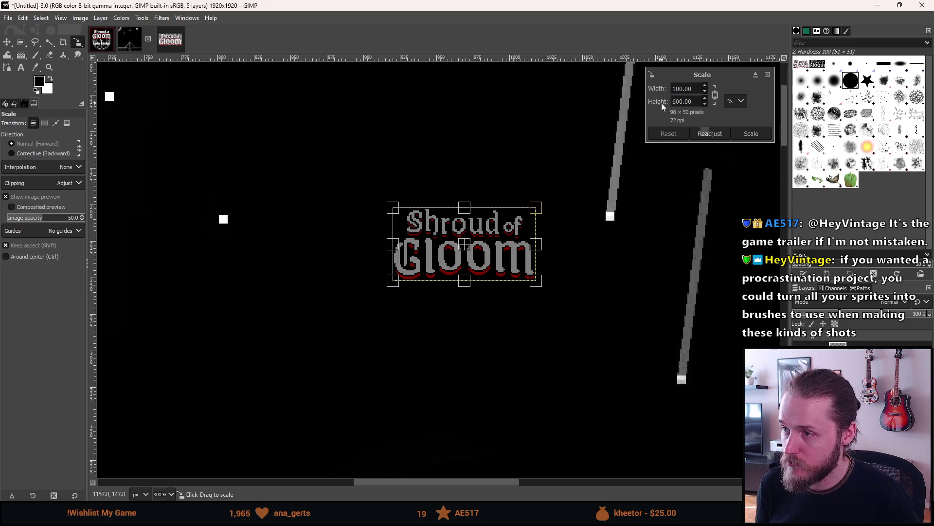
text(600)
key(Tab)
click(751, 133)
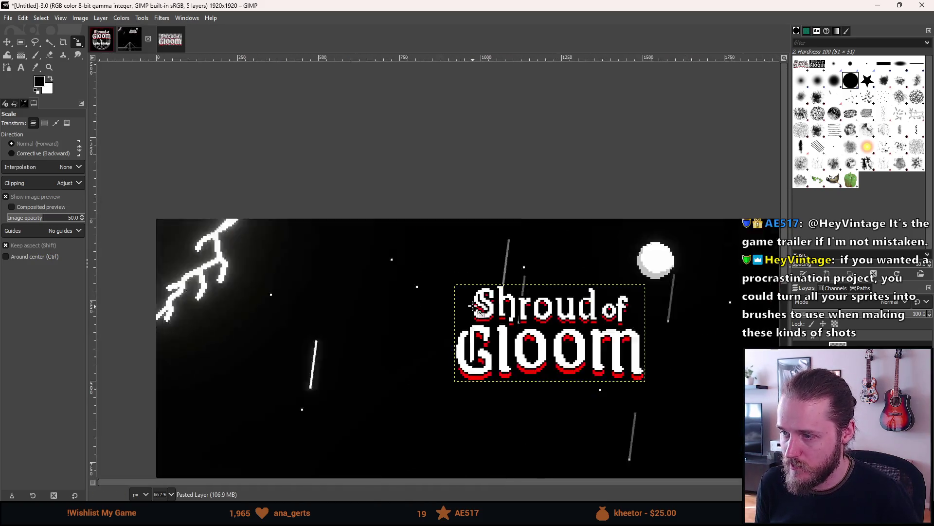
scroll(503, 332, down, 4)
Drag the enlarged logo left and up to sit at the top centre above the pyramid
key(m)
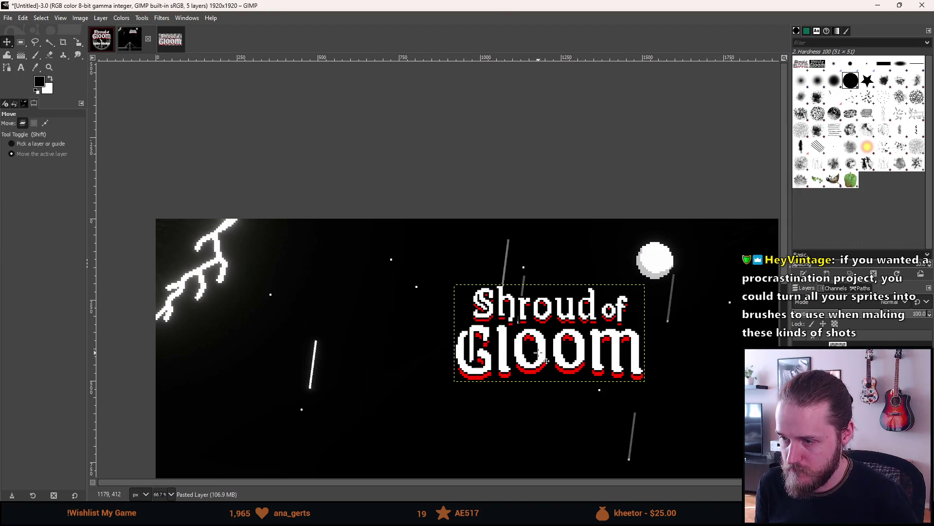
drag(544, 362, 478, 365)
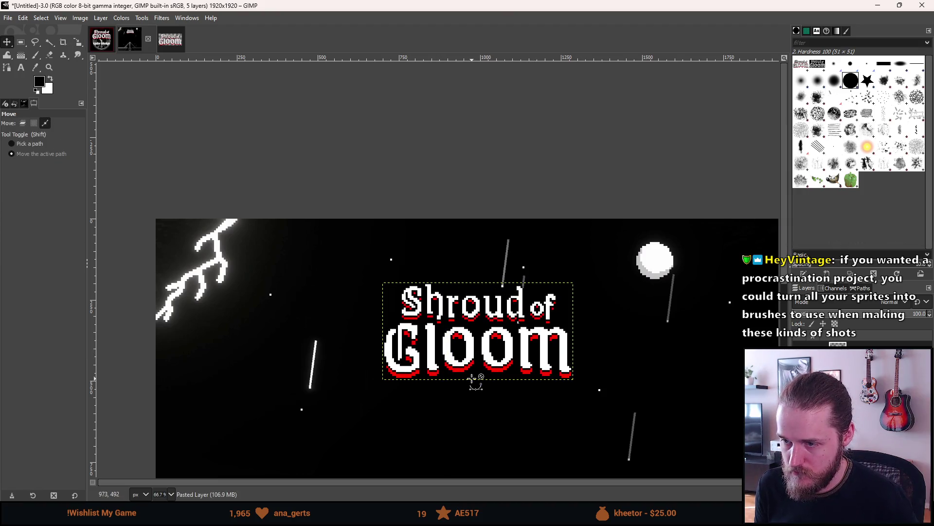
scroll(476, 382, down, 2)
scroll(478, 386, down, 5)
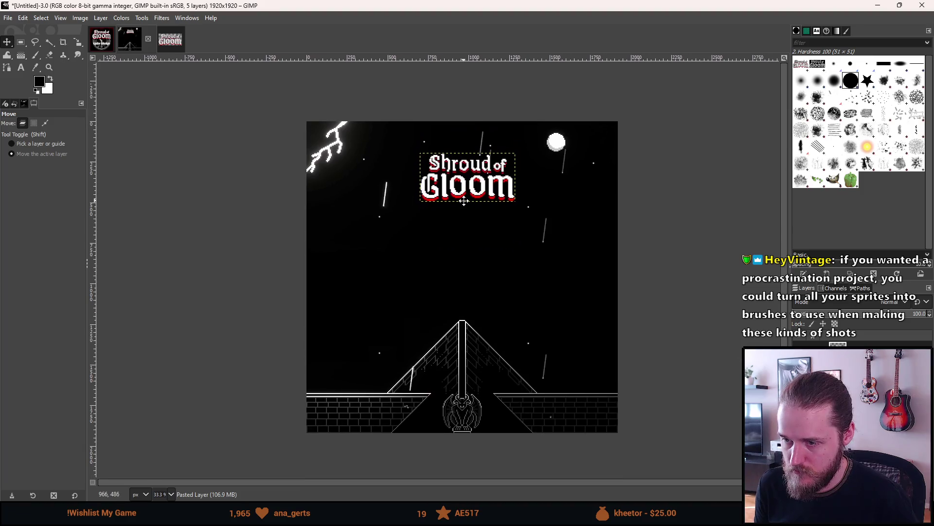
drag(471, 184, 463, 171)
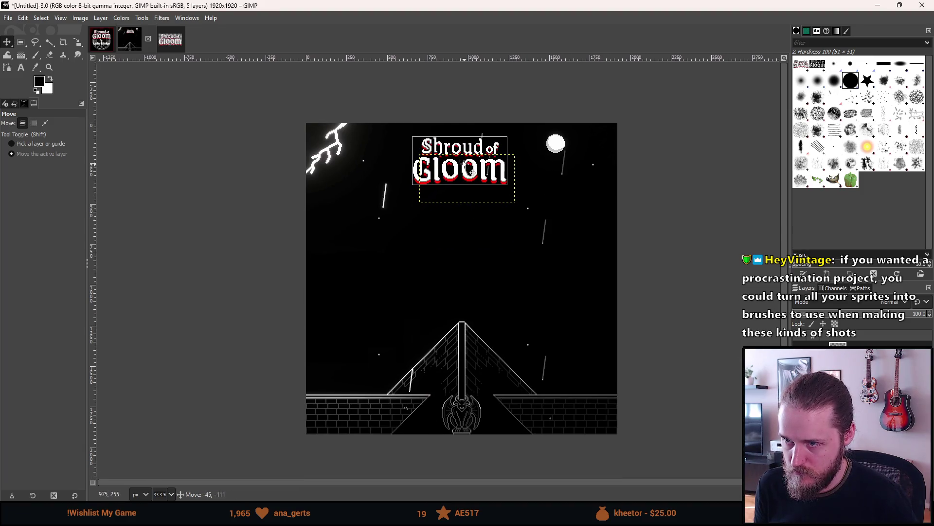
drag(471, 178, 472, 171)
key(q)
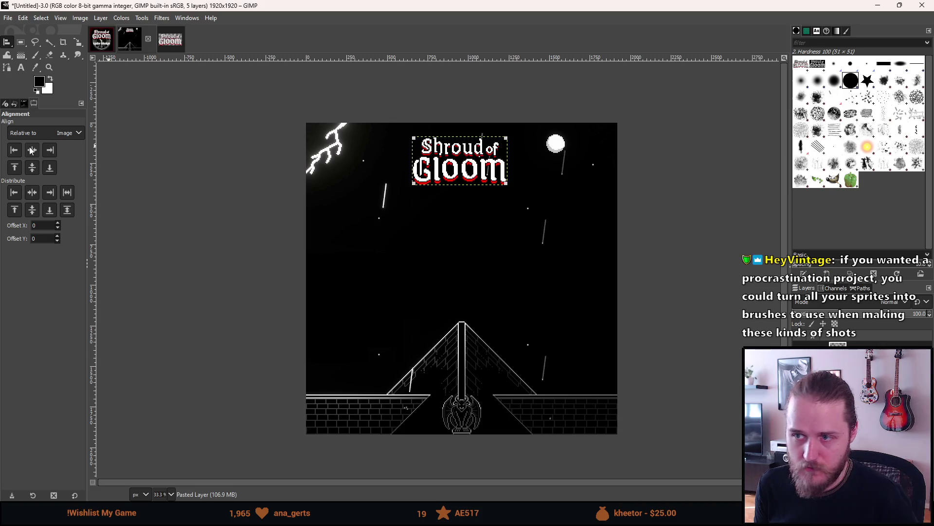
scroll(431, 230, up, 1)
scroll(489, 140, up, 3)
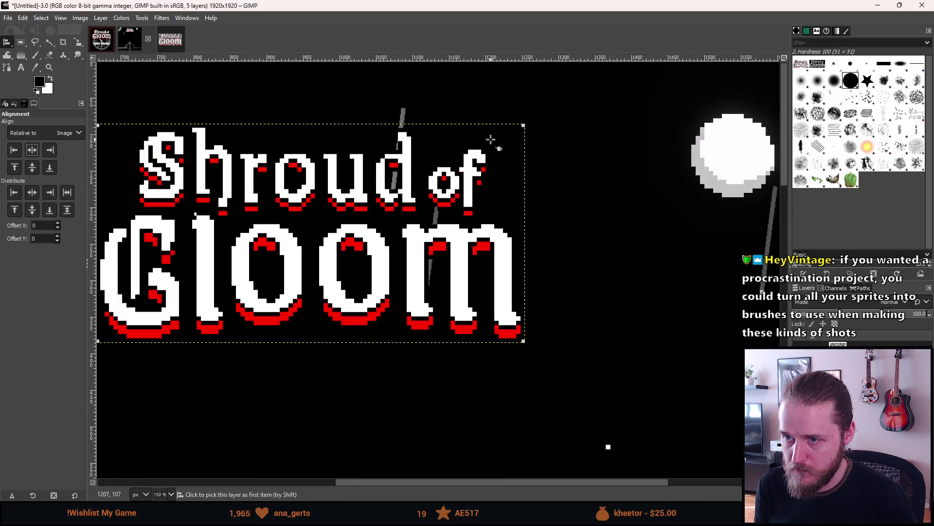
scroll(491, 139, down, 2)
Select the Paintbrush on the Text layer and nudge the view to frame the scene
key(p)
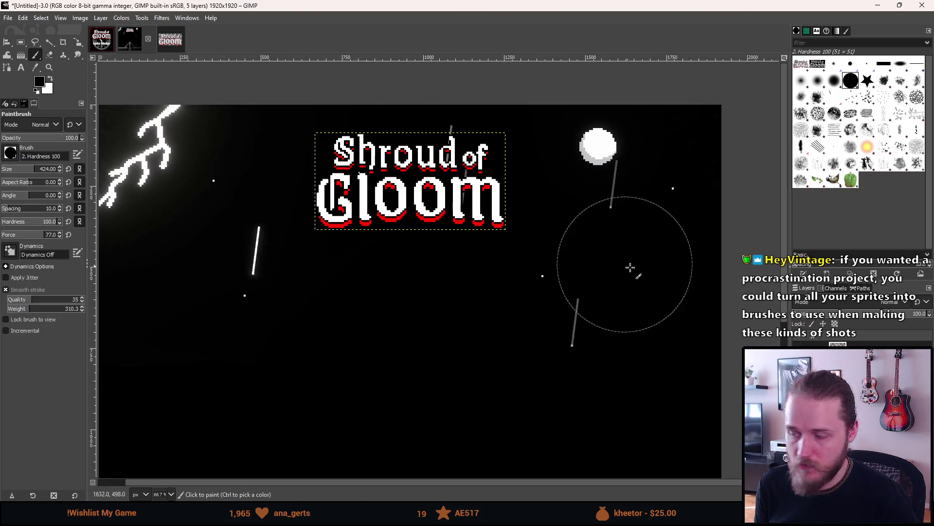
click(862, 343)
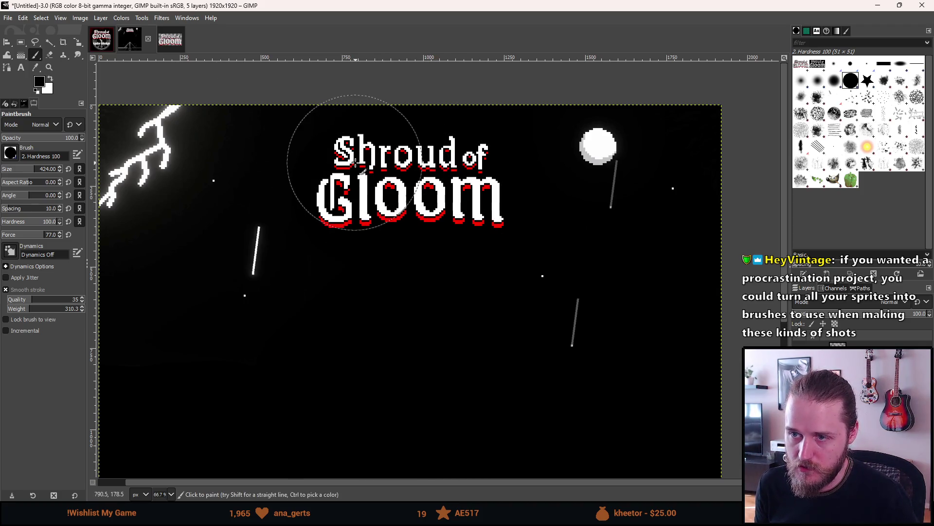
scroll(426, 316, down, 3)
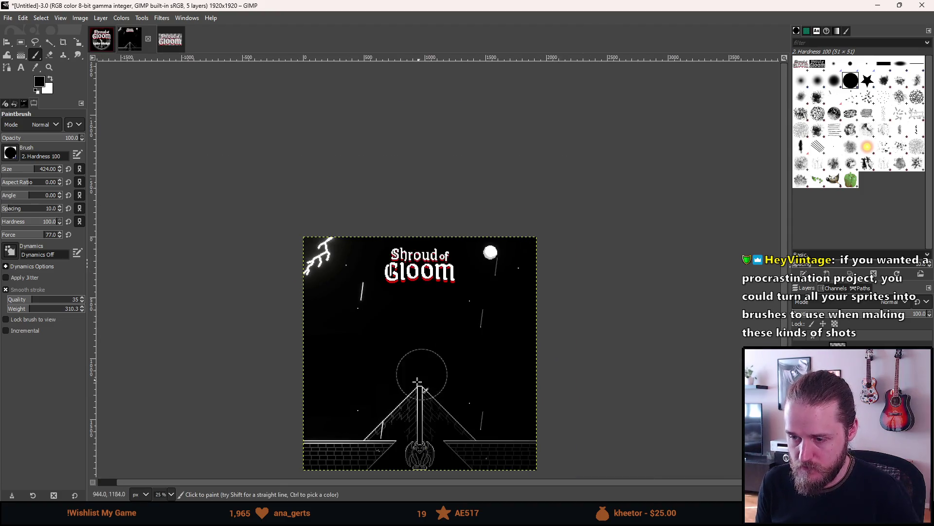
scroll(424, 373, down, 2)
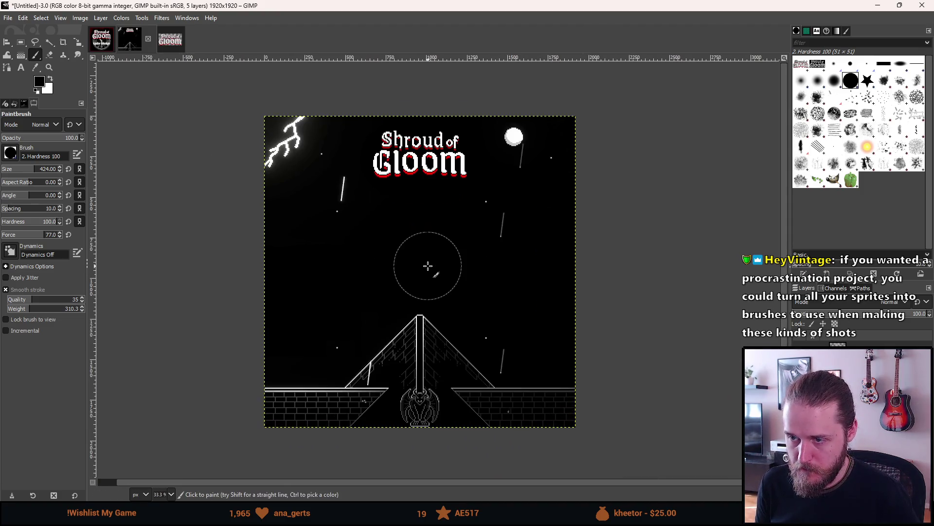
scroll(427, 269, up, 2)
drag(424, 273, 410, 262)
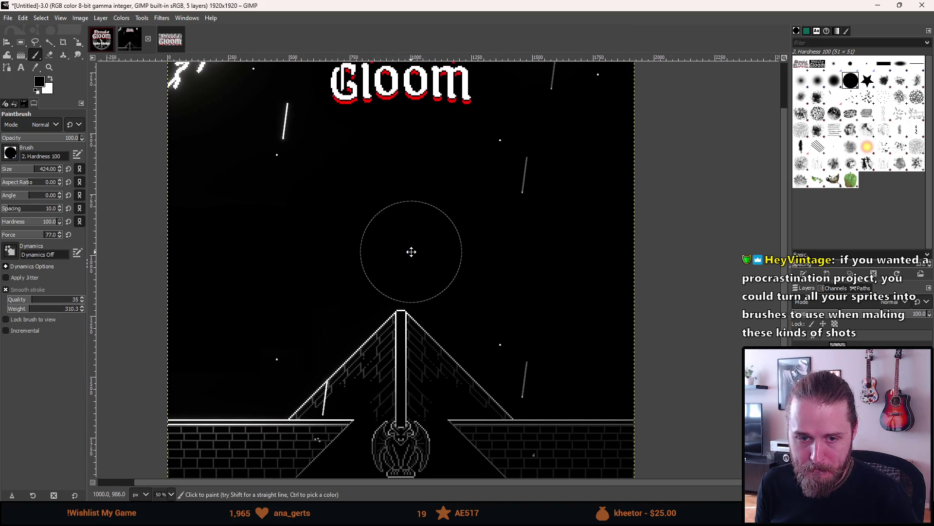
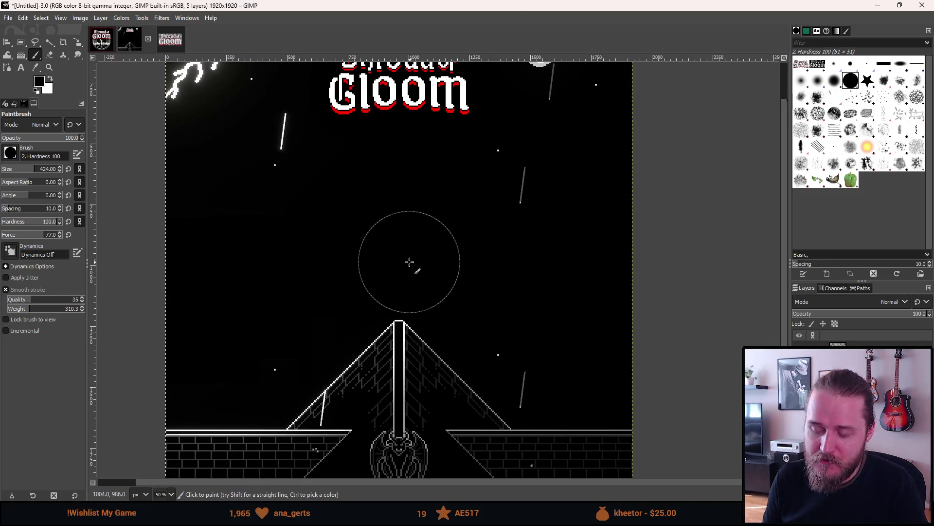
ctrl+scroll(421, 232, up, 1)
ctrl+scroll(421, 232, down, 2)
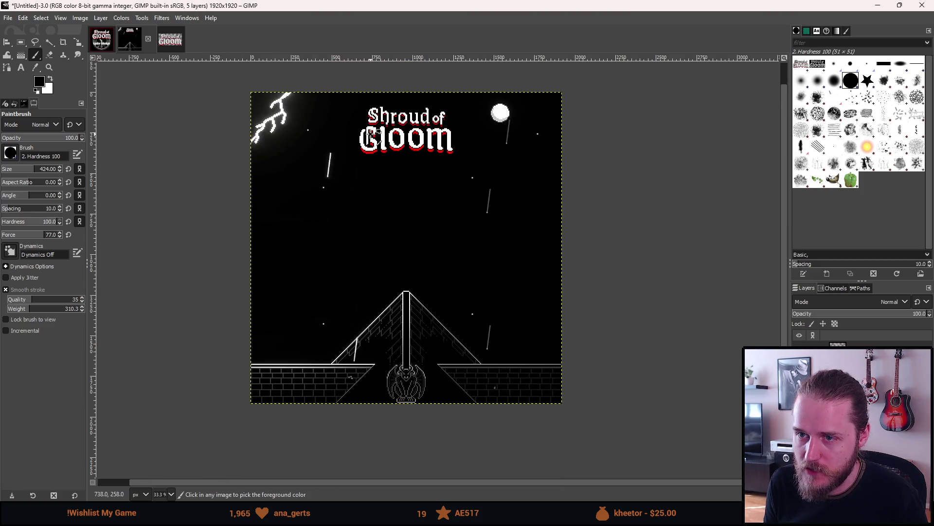
ctrl+scroll(370, 135, up, 1)
ctrl+scroll(376, 132, down, 1)
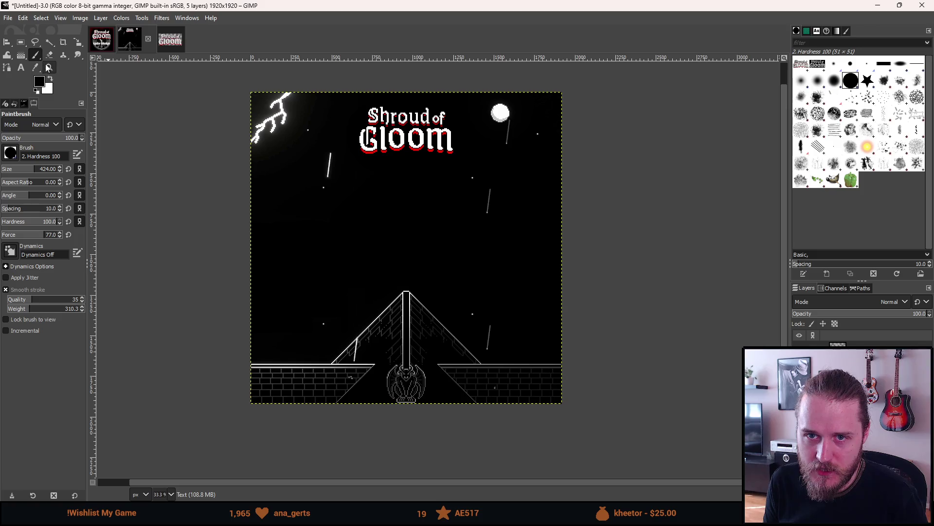
Start an empty text box on the Shroud of Gloom artwork with the Text tool
click(27, 65)
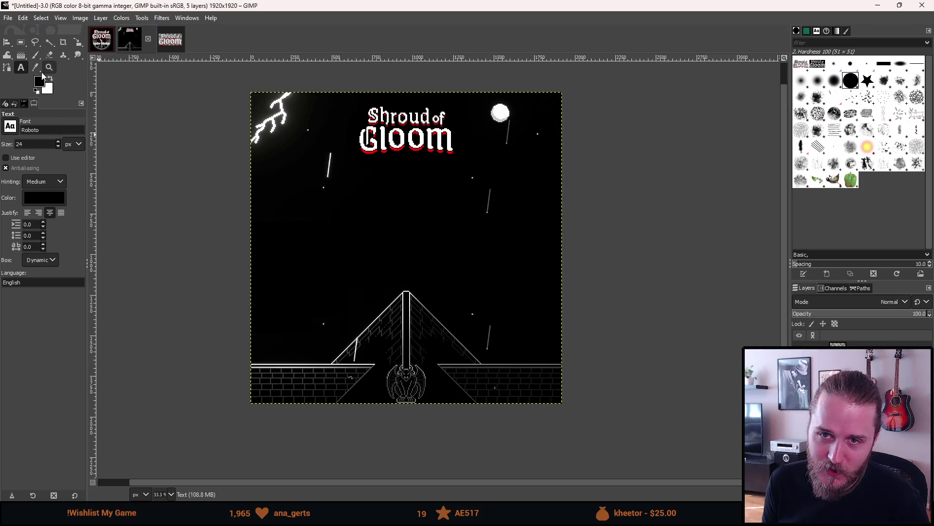
click(263, 190)
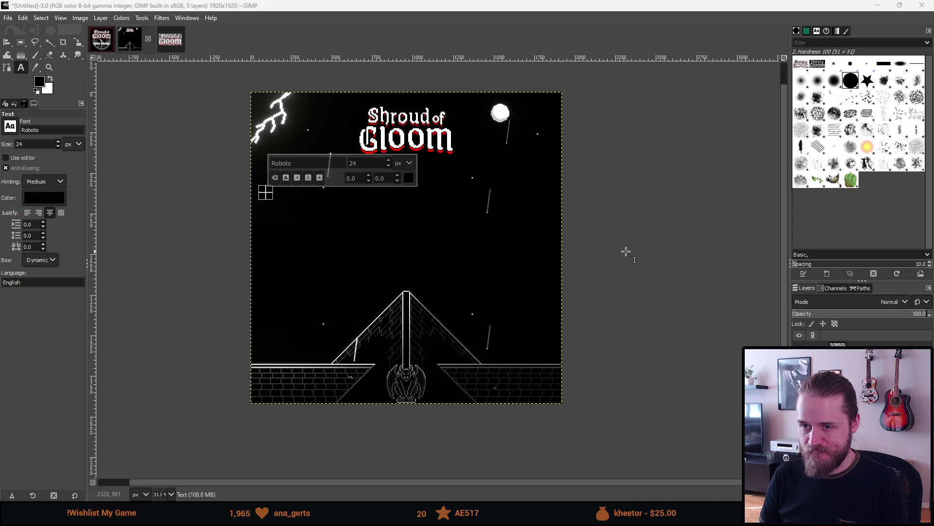
Discard the stray text boxes below the title and clear the current font name
click(580, 219)
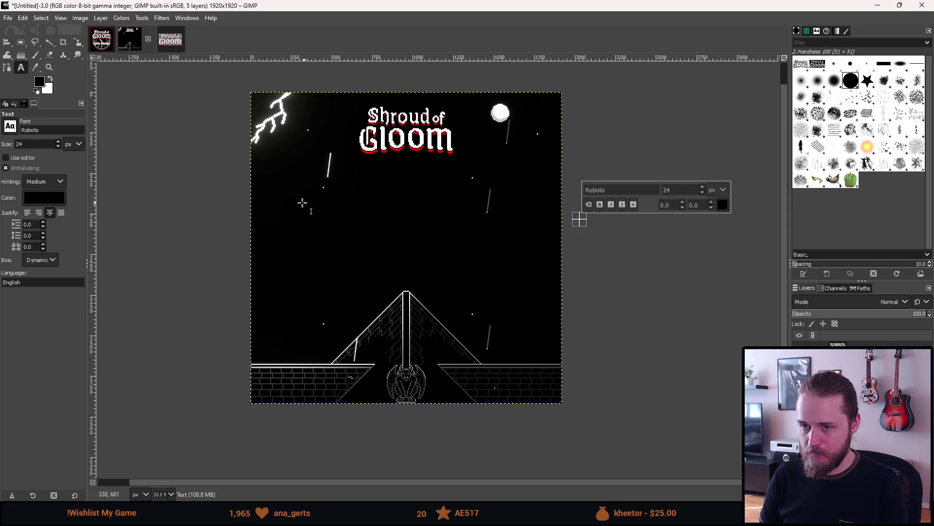
click(839, 358)
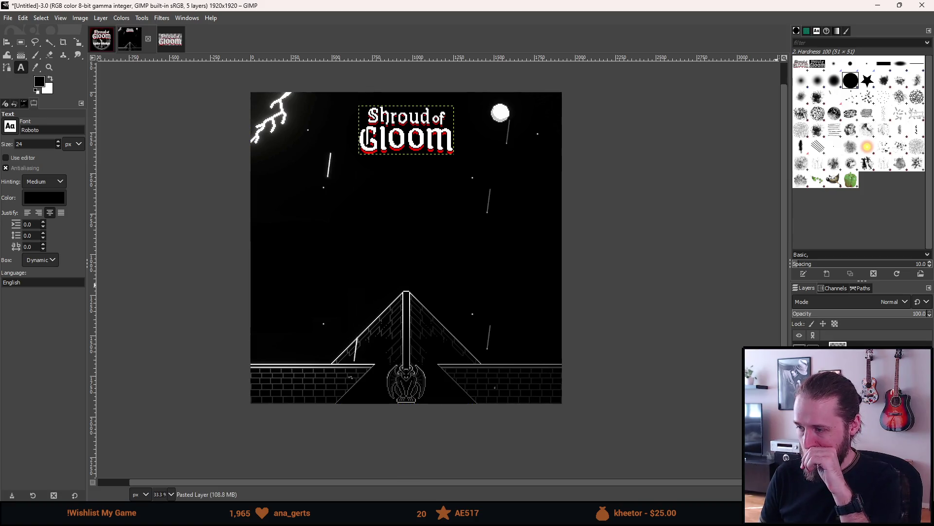
drag(272, 187, 535, 321)
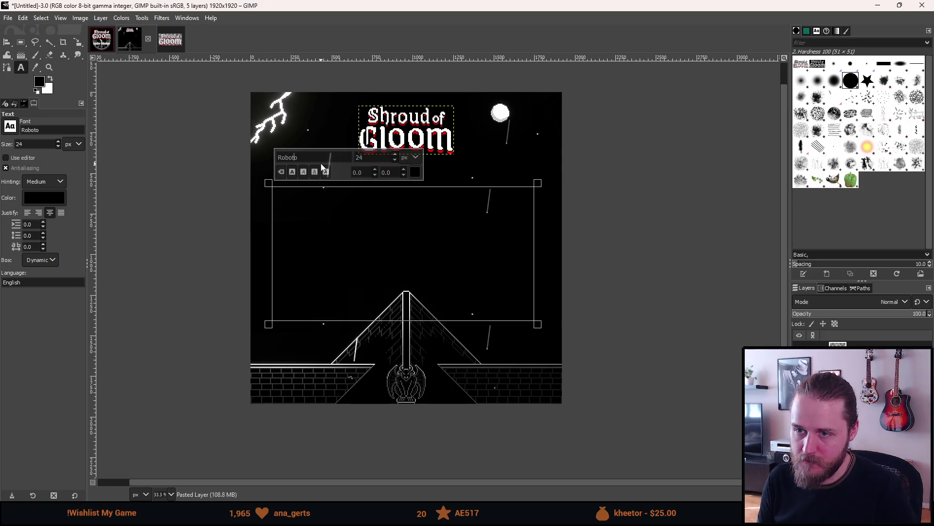
drag(320, 160, 254, 150)
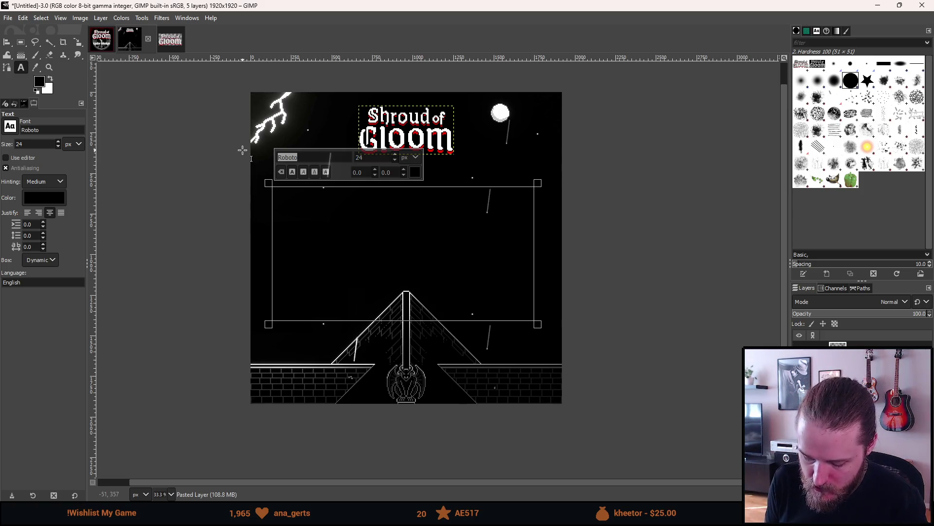
key(BackSpace)
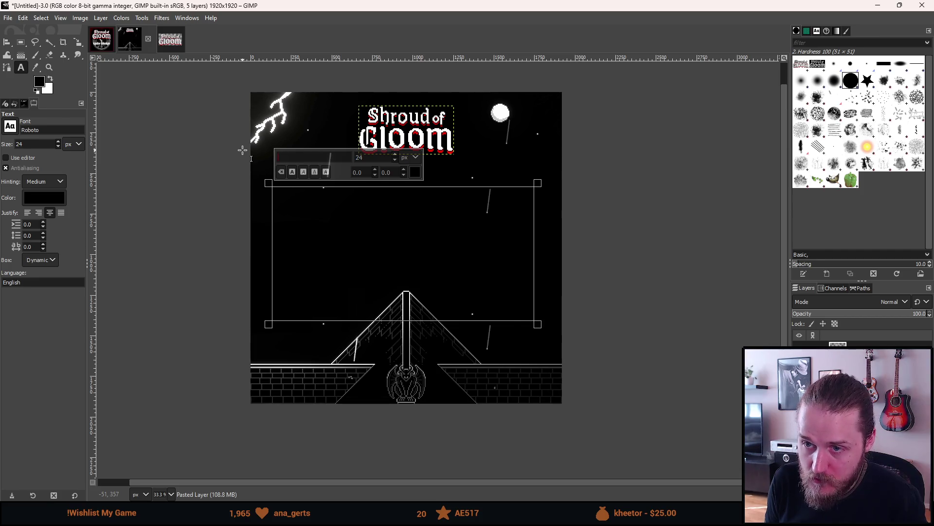
key(Escape)
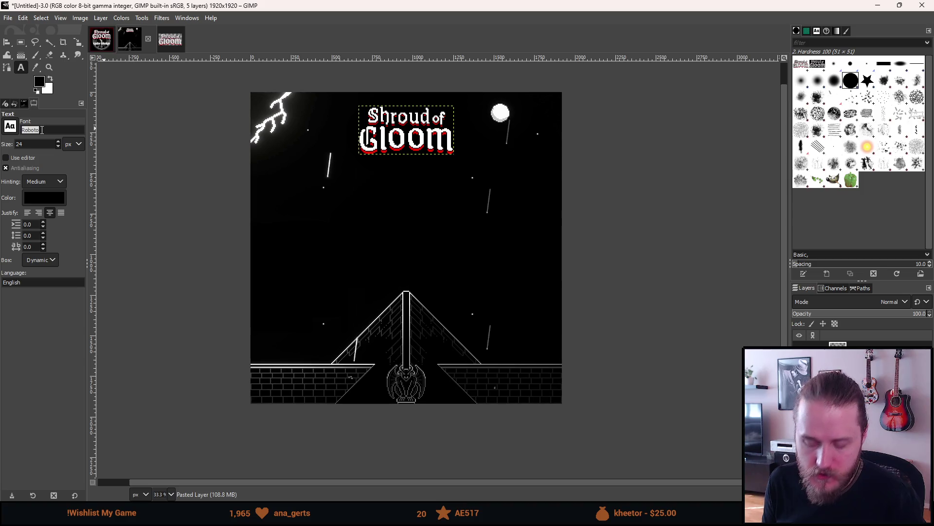
text(j)
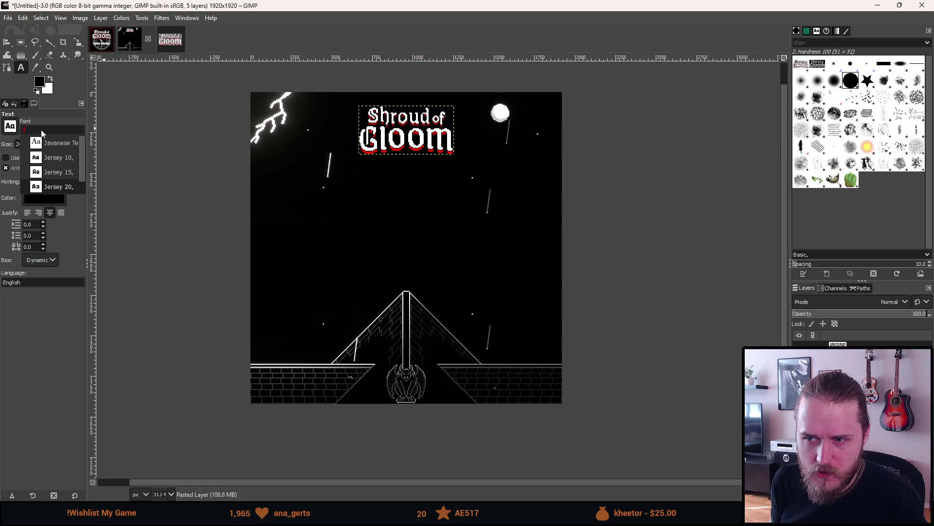
Choose Jersey 15 as the text font and begin picking the text colour
key(Down)
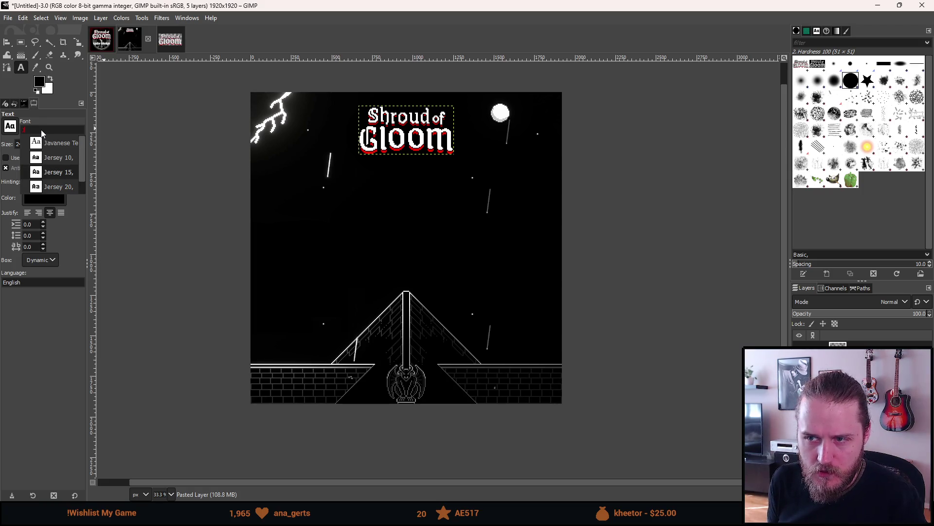
key(Return)
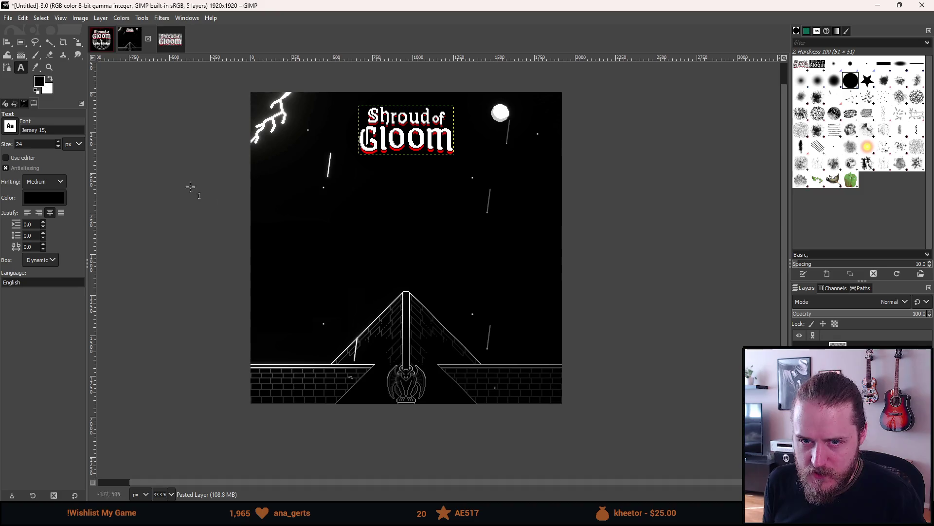
click(50, 200)
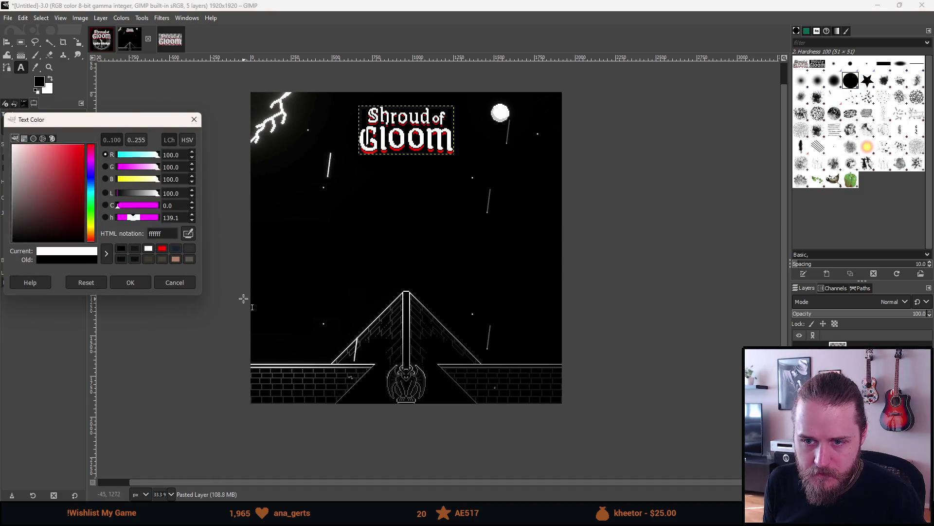
Add white 'Voice Actor / Trailer Narration' text at size 245 below the title and select it
click(120, 279)
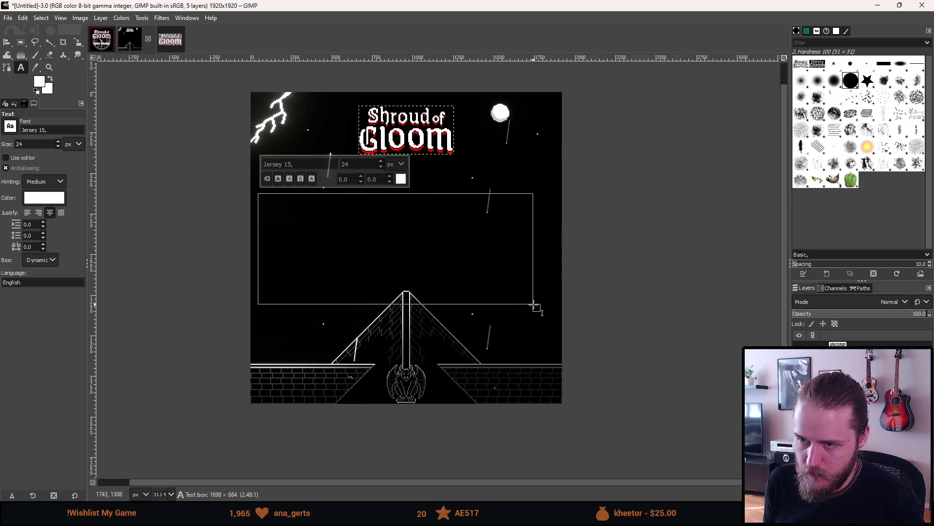
drag(258, 193, 545, 308)
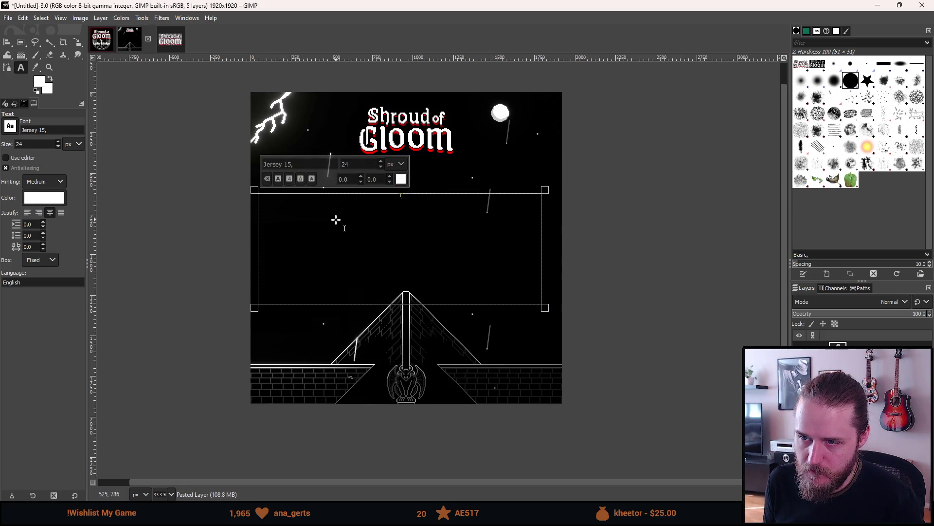
text(asdasd)
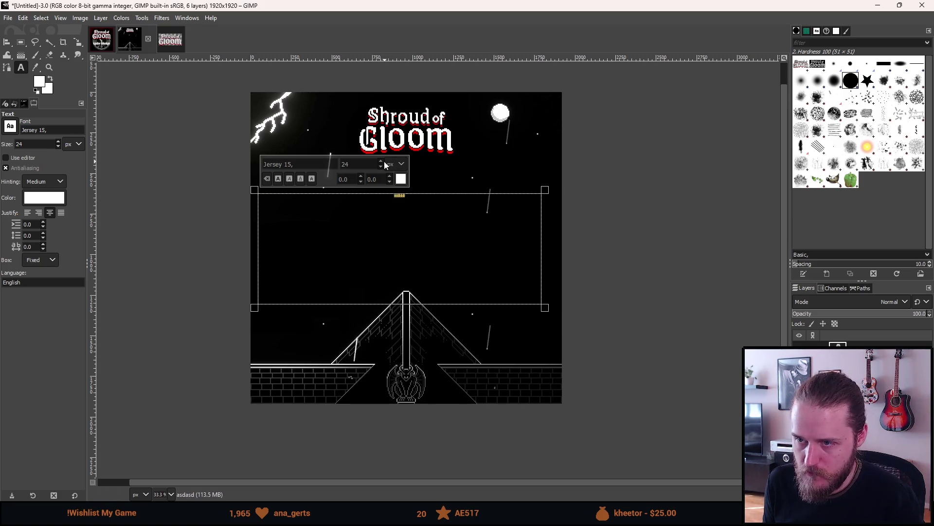
click(383, 162)
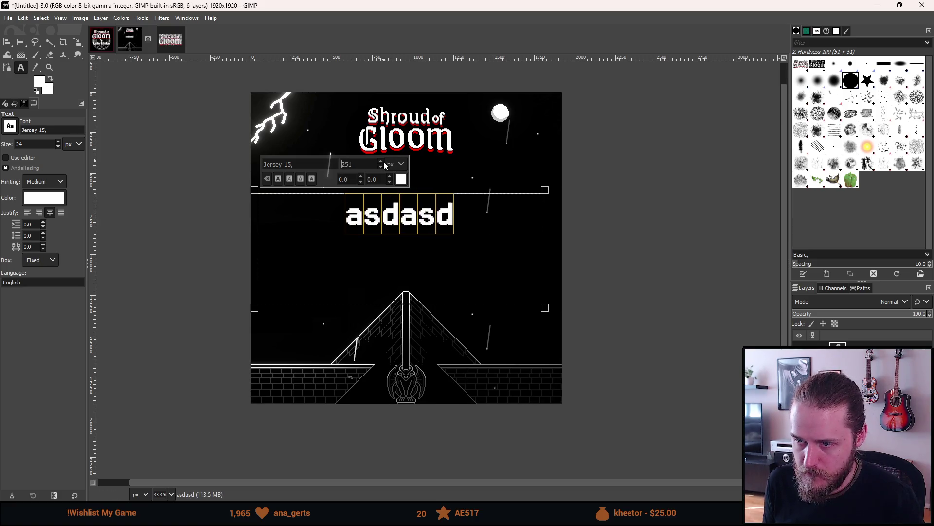
click(383, 167)
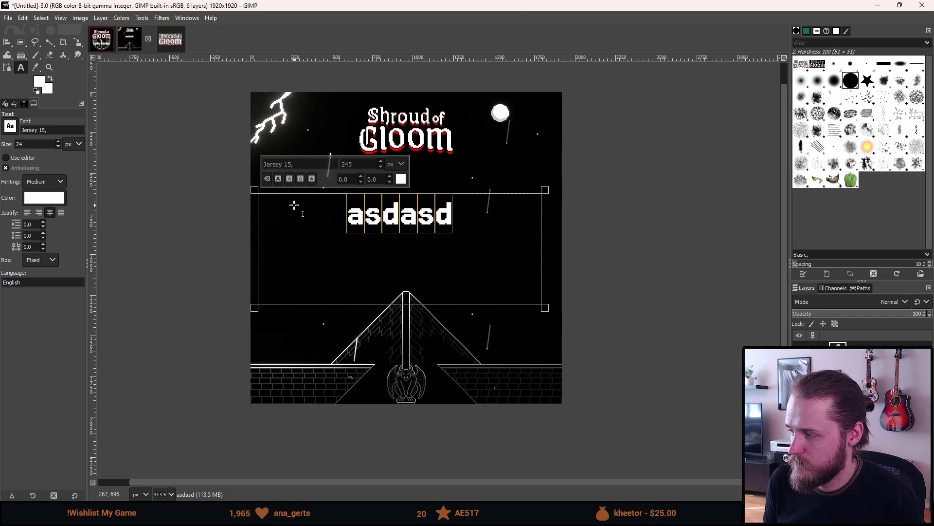
text(Voice)
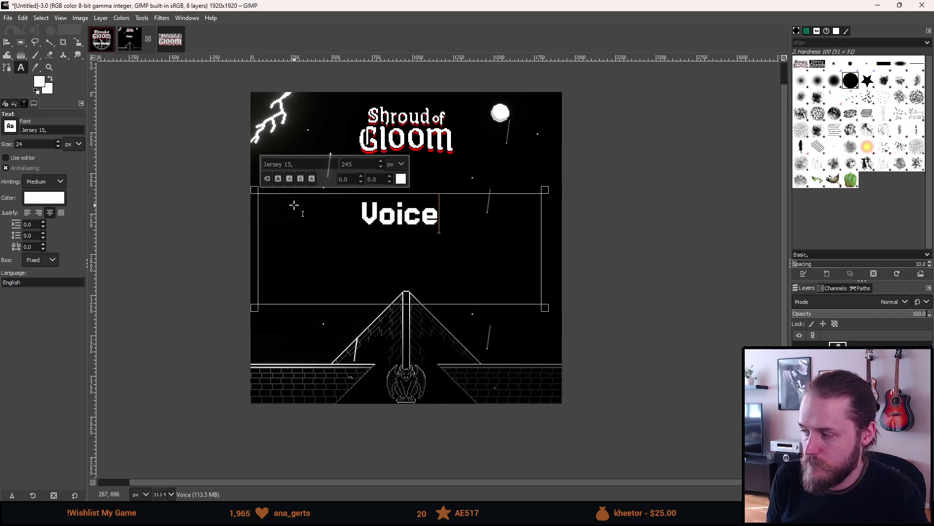
text( Actor /)
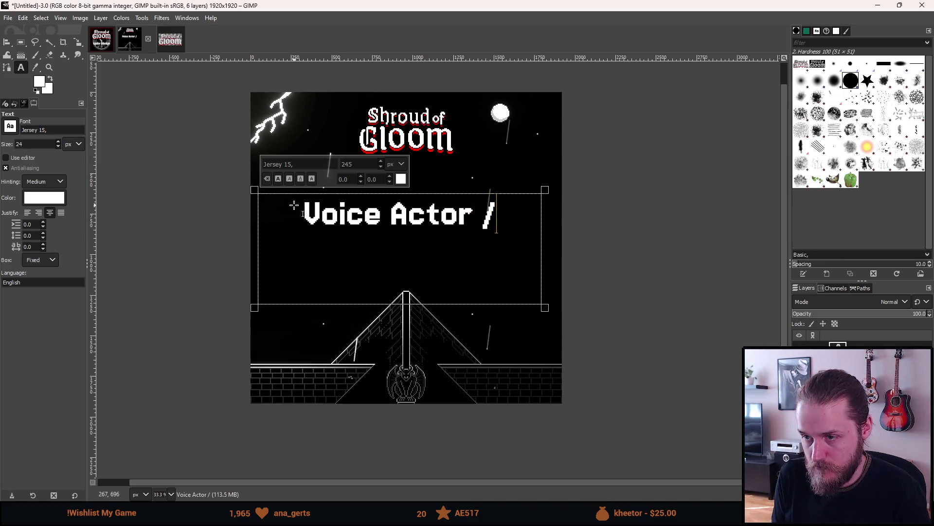
text( Trailer Na)
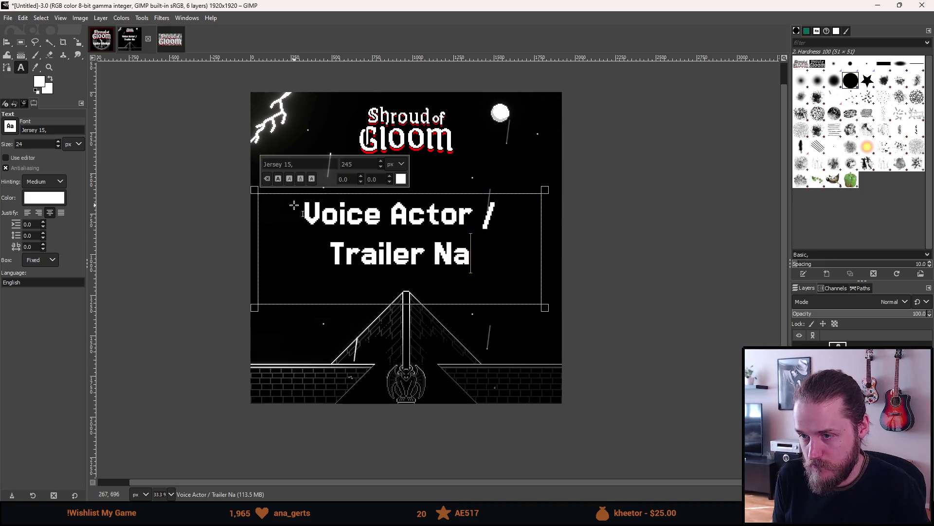
text(rratioo)
key(BackSpace)
text(n)
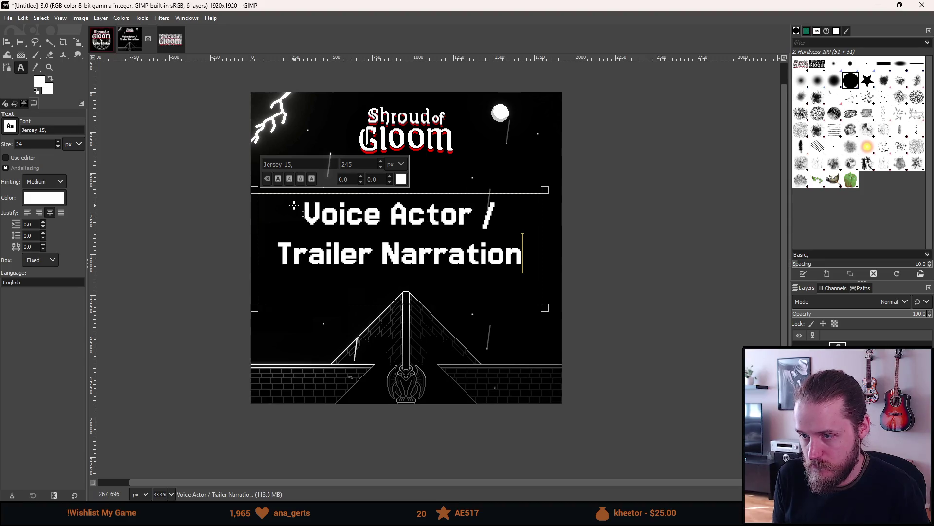
drag(537, 250, 249, 194)
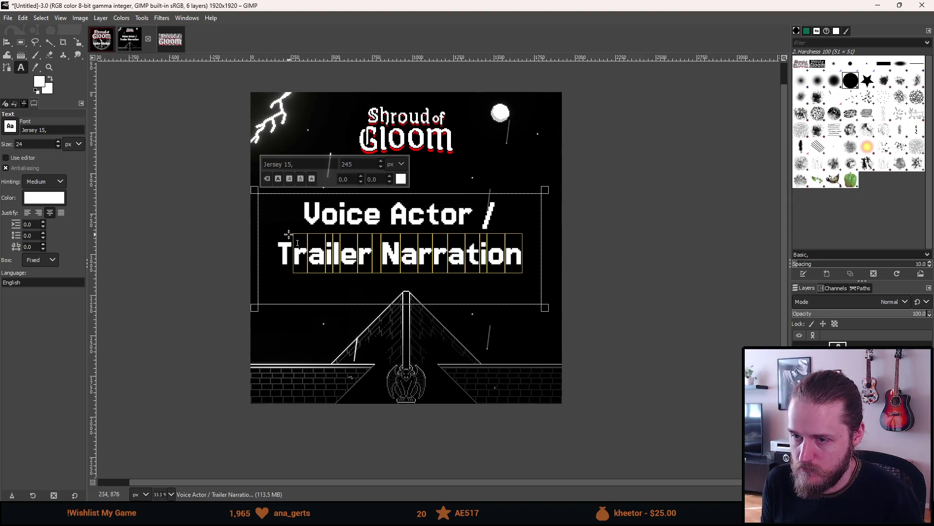
scroll(380, 167, down, 8)
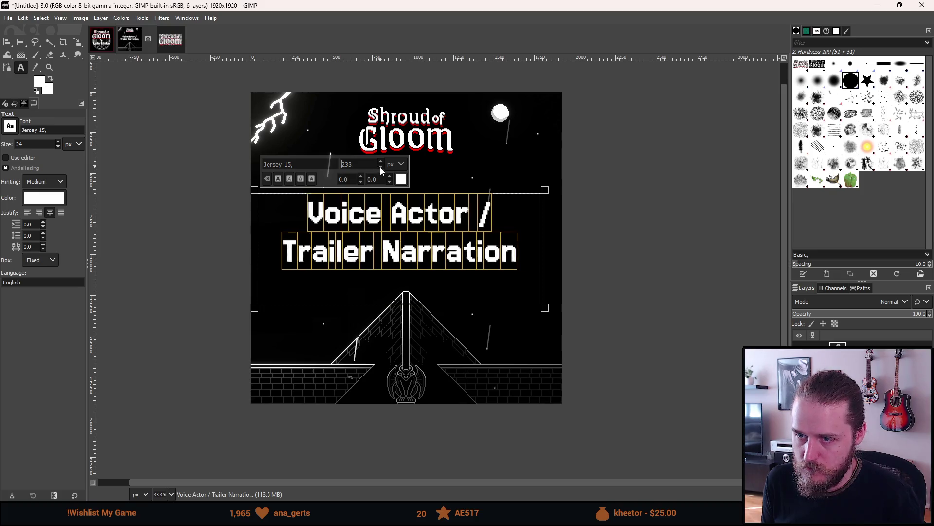
scroll(380, 167, down, 8)
scroll(380, 167, down, 7)
scroll(381, 167, down, 14)
scroll(381, 167, down, 14)
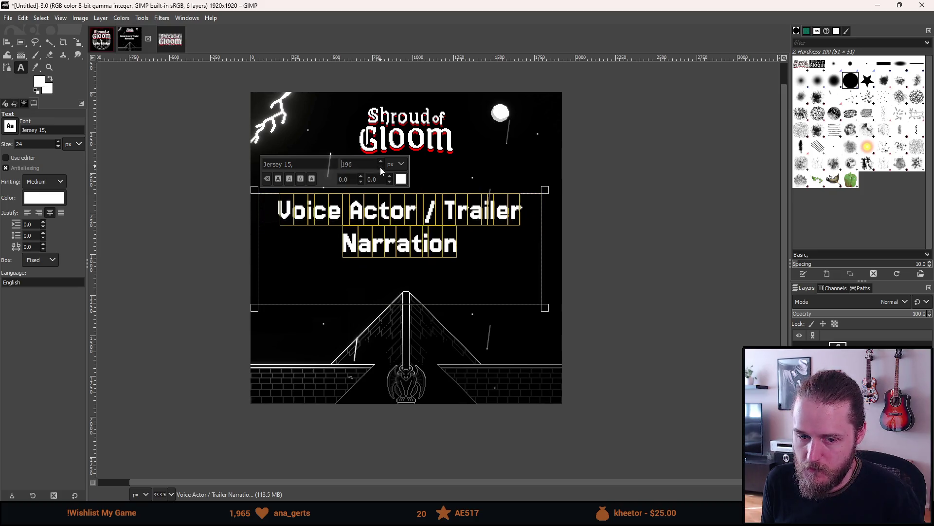
scroll(380, 167, down, 13)
scroll(380, 168, down, 13)
scroll(380, 167, down, 3)
scroll(380, 167, down, 3)
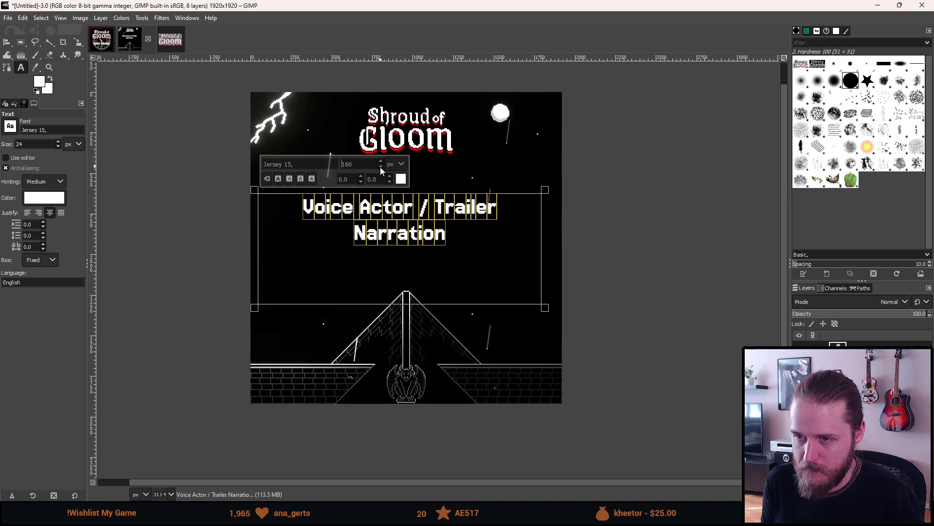
scroll(381, 168, down, 3)
scroll(381, 168, down, 3)
scroll(381, 167, down, 3)
scroll(381, 168, down, 3)
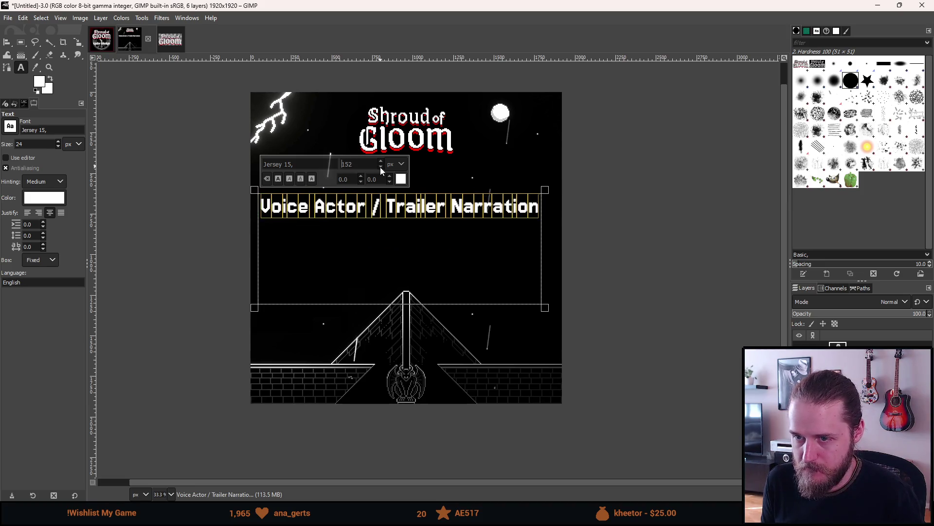
scroll(381, 167, down, 3)
scroll(381, 168, down, 3)
scroll(380, 167, down, 6)
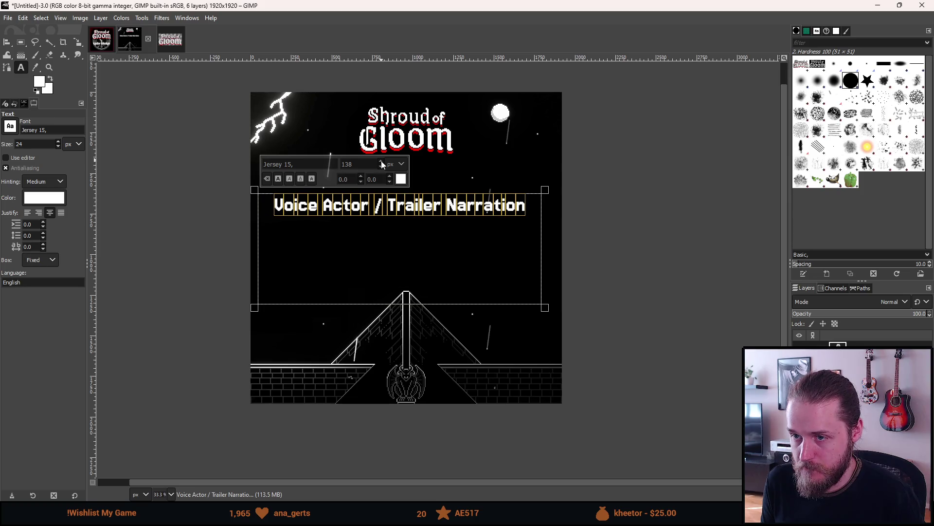
scroll(381, 164, up, 1)
scroll(381, 164, up, 2)
scroll(381, 164, up, 2)
Add a 'CASTING CALL' line beneath the narration line and select it
click(403, 232)
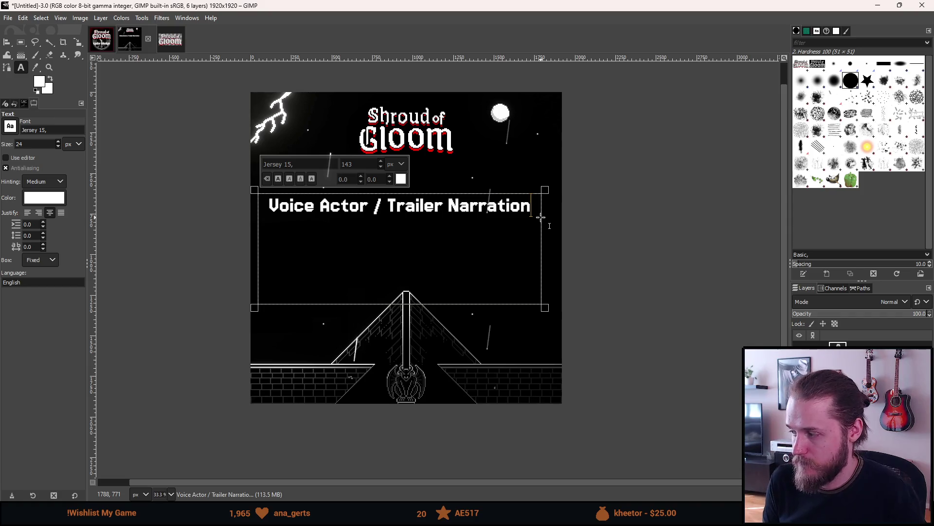
key(Return)
text(CASTING CA)
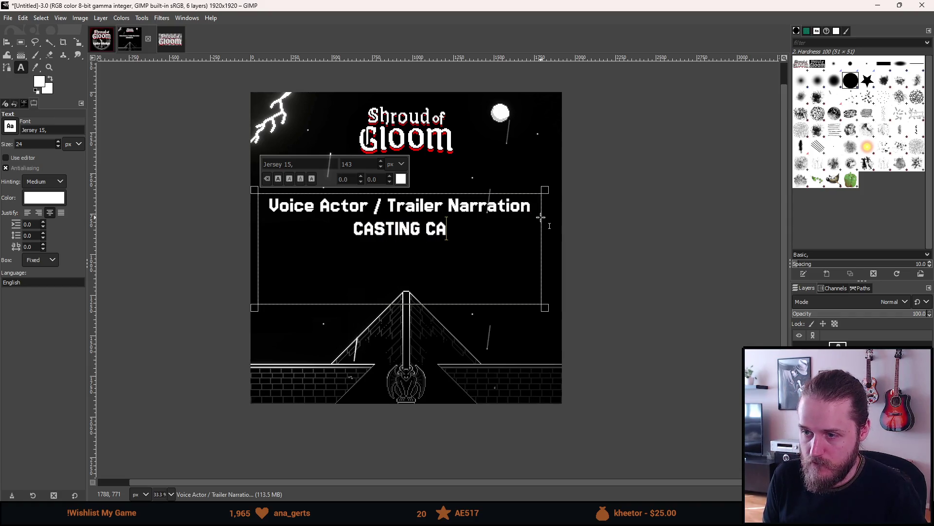
text(LL)
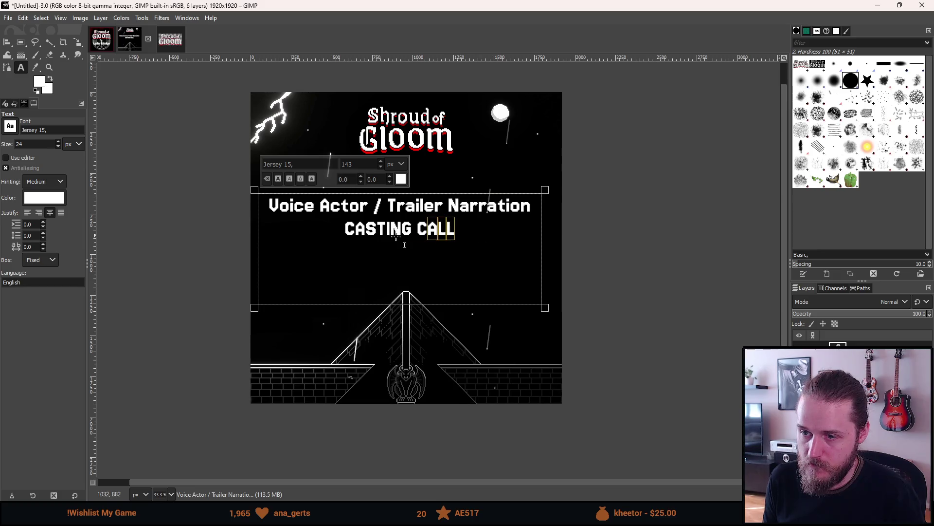
drag(479, 228, 336, 238)
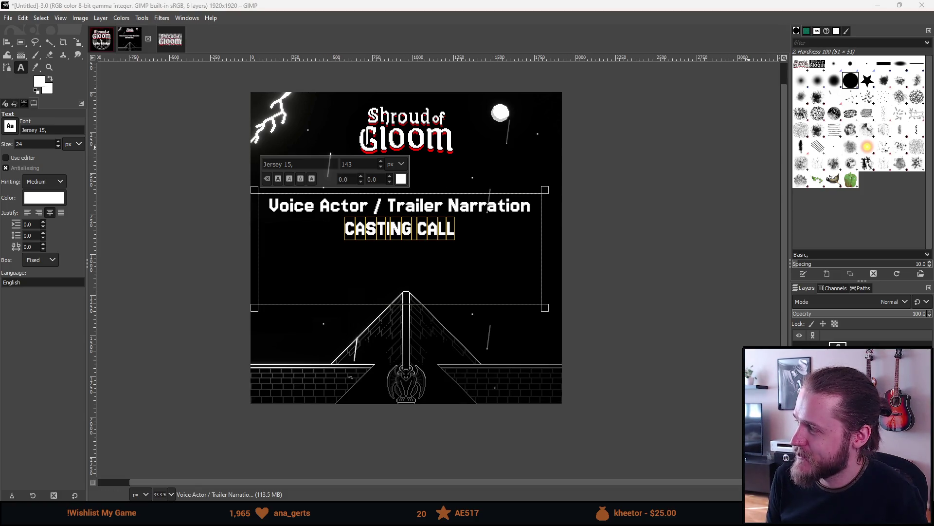
key(alt+Tab)
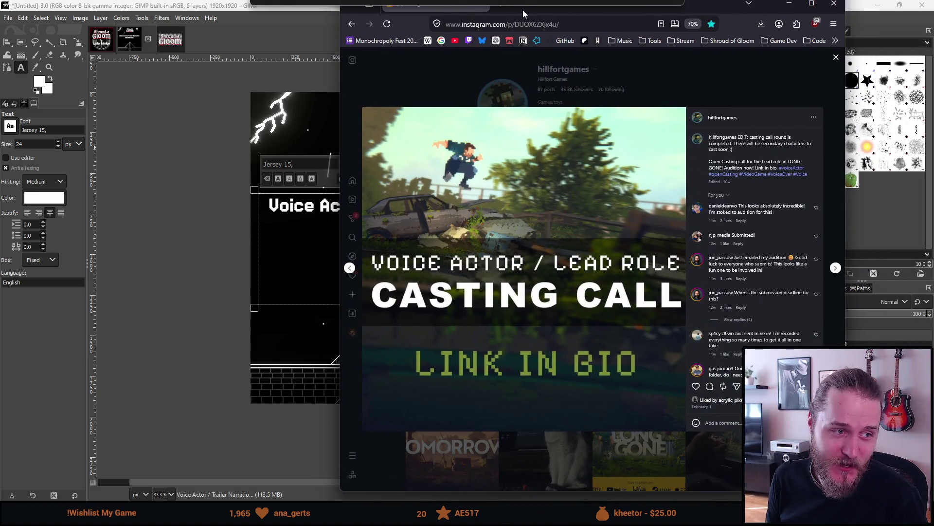
key(alt+Tab)
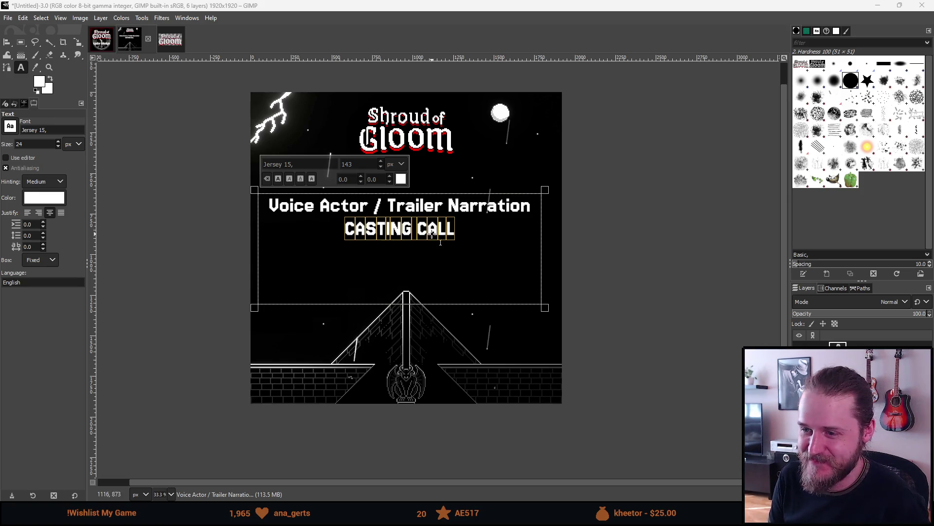
Enlarge the selected CASTING CALL text to size 338
mouse_move(474, 234)
mouse_down()
mouse_move(346, 213)
mouse_move(364, 242)
mouse_up()
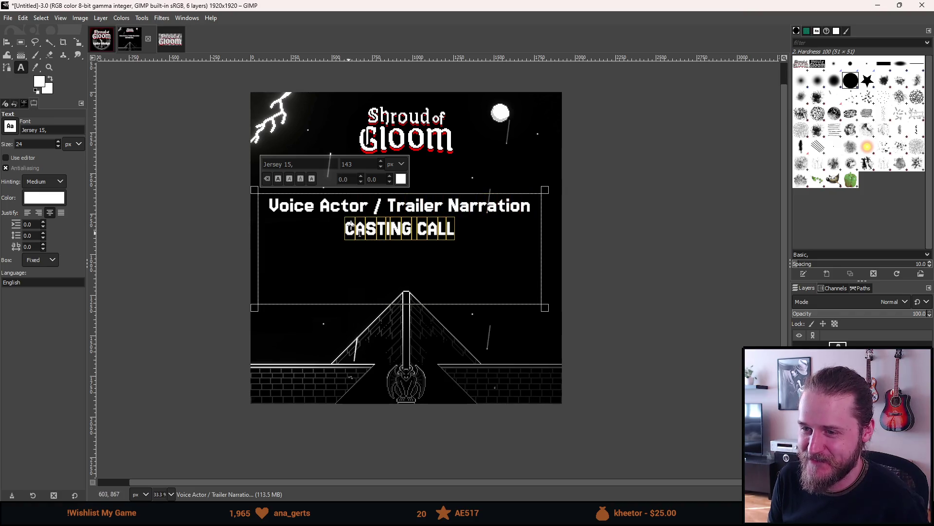
click(382, 163)
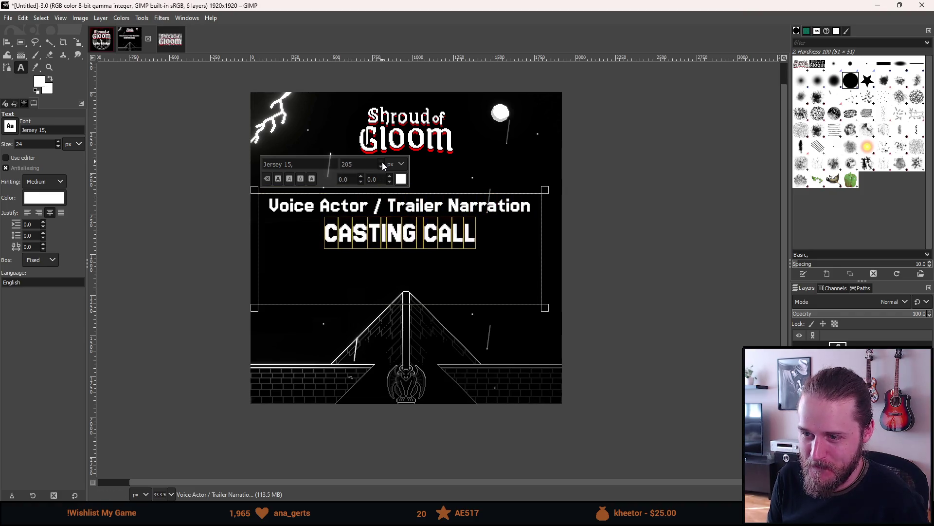
click(381, 162)
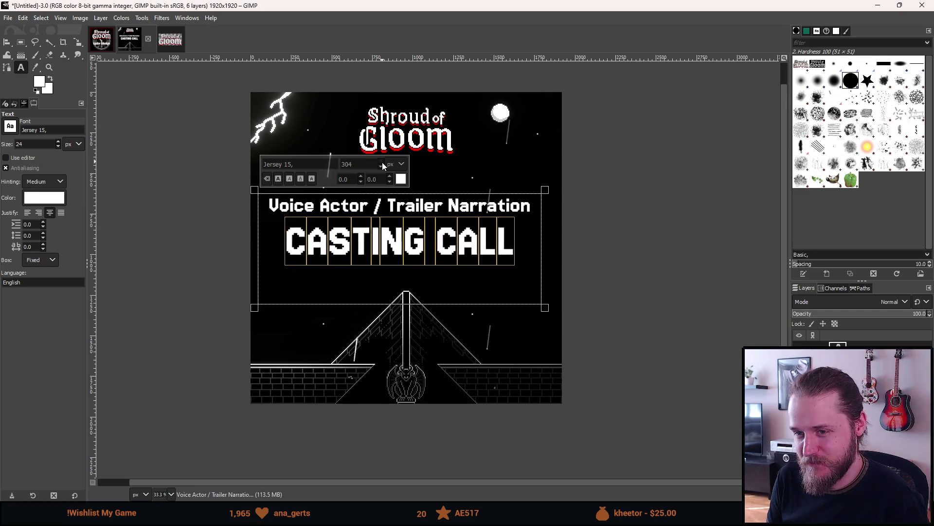
click(382, 163)
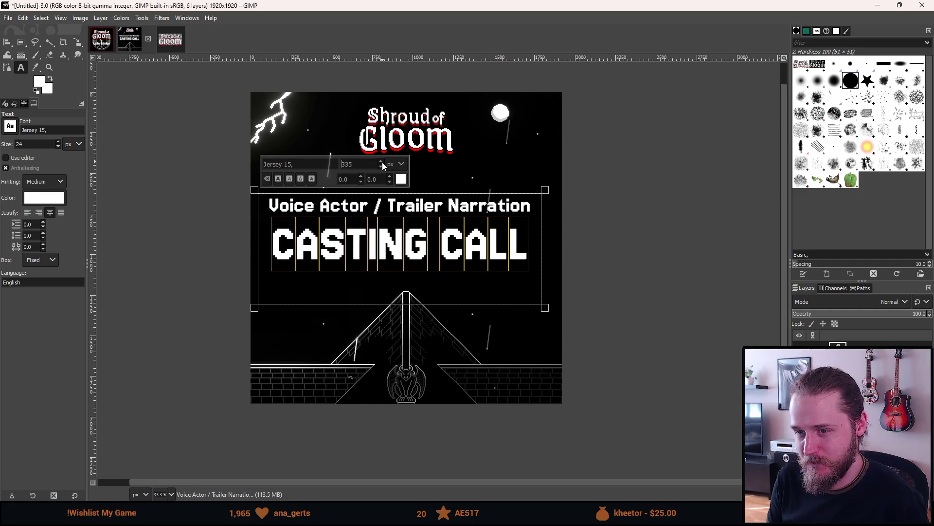
Set CASTING CALL in the Jersey 25 font and shrink it slightly toward one line
triple_click(311, 166)
text(Jersey)
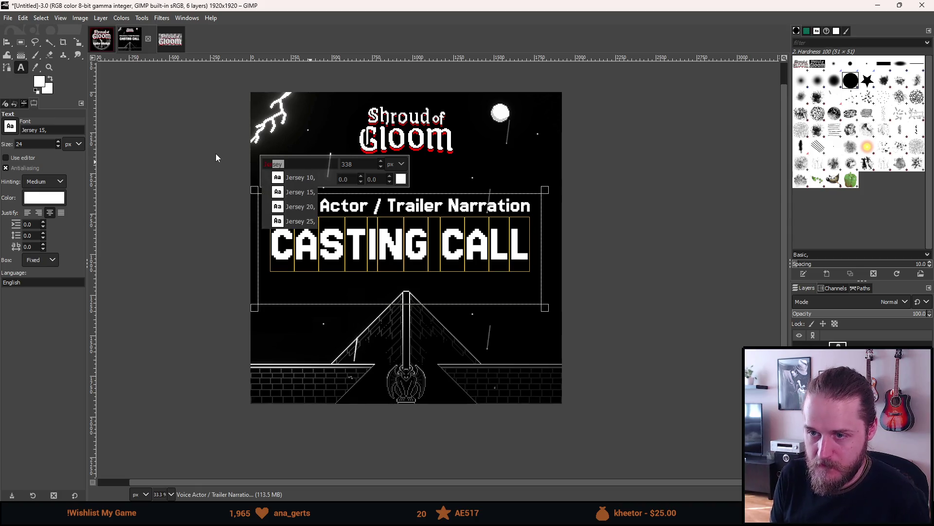
key(Down)
key(Down)
key(Down)
key(Down)
key(Return)
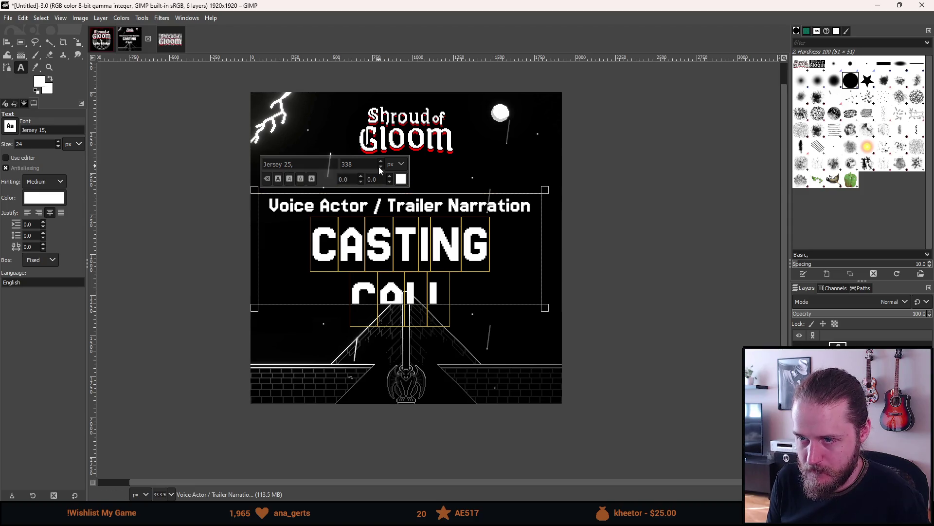
click(379, 167)
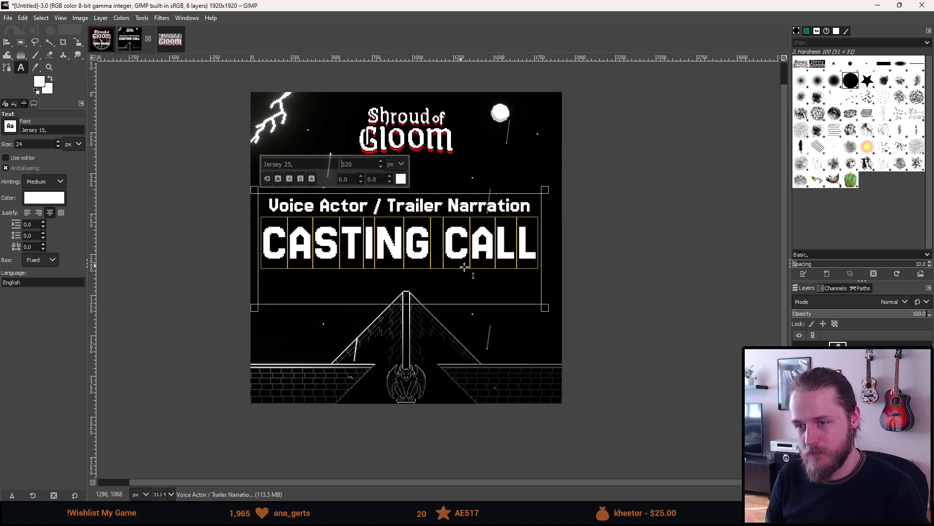
Centre the text layer horizontally on the image and shorten its text box
click(632, 274)
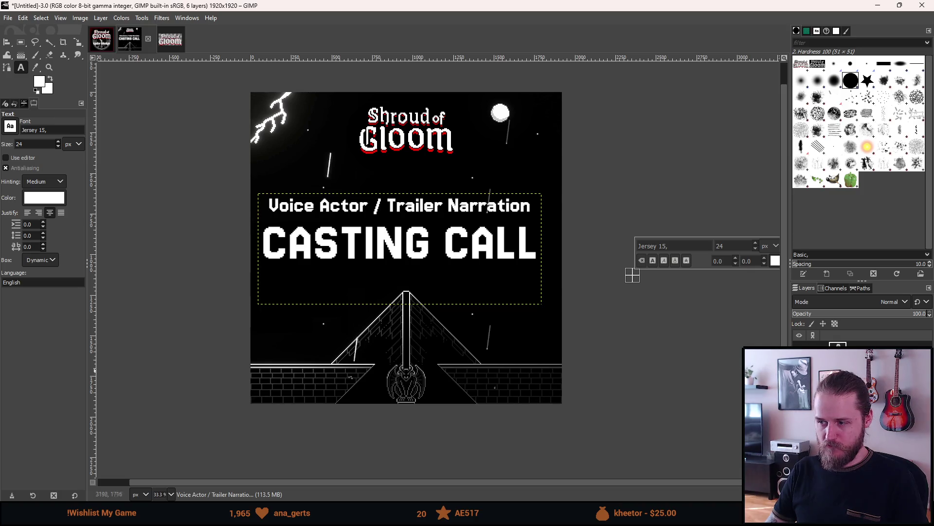
key(q)
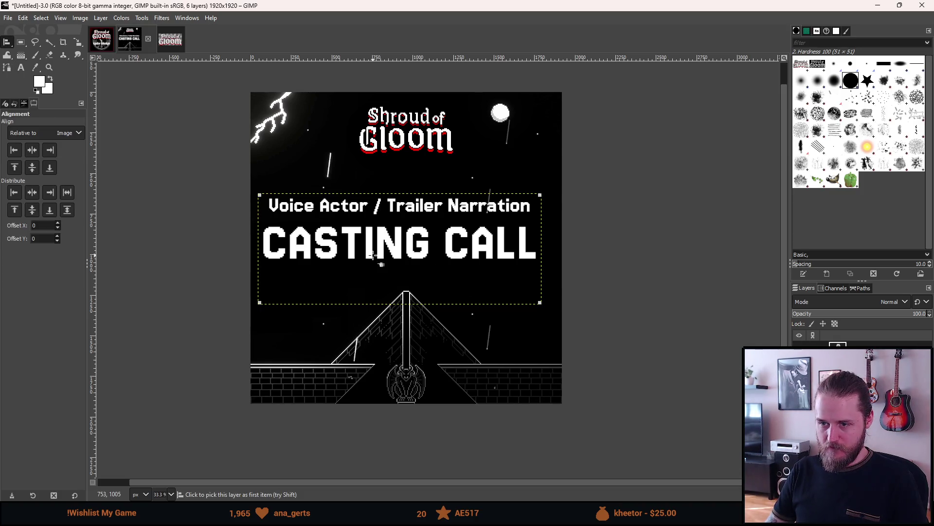
click(34, 150)
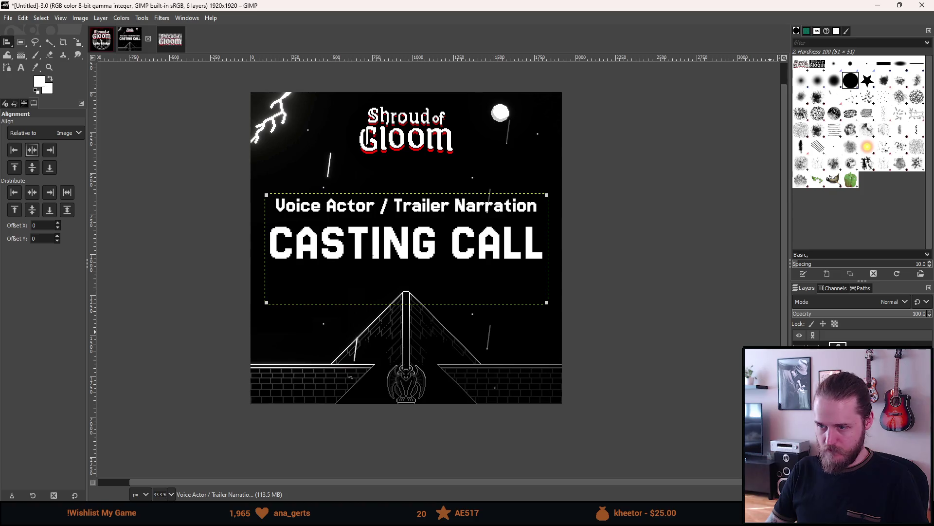
key(t)
drag(461, 307, 462, 268)
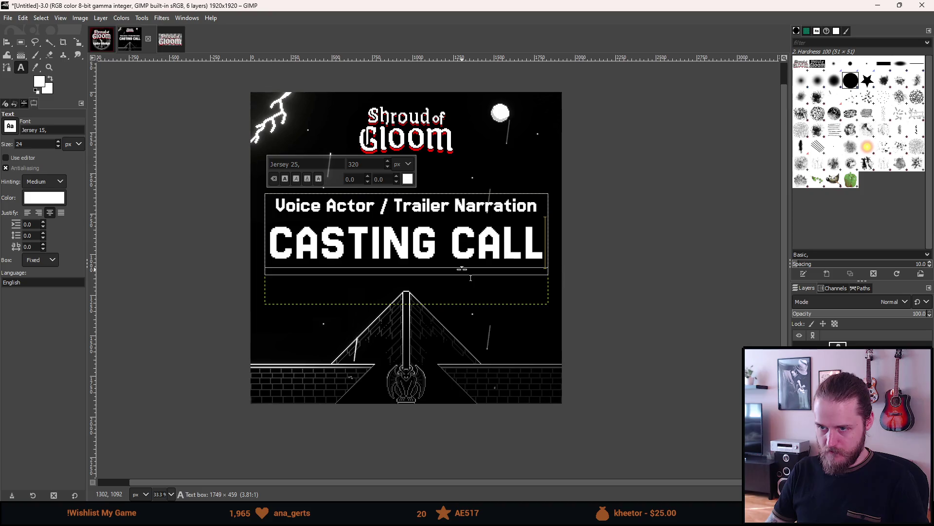
drag(461, 269, 464, 267)
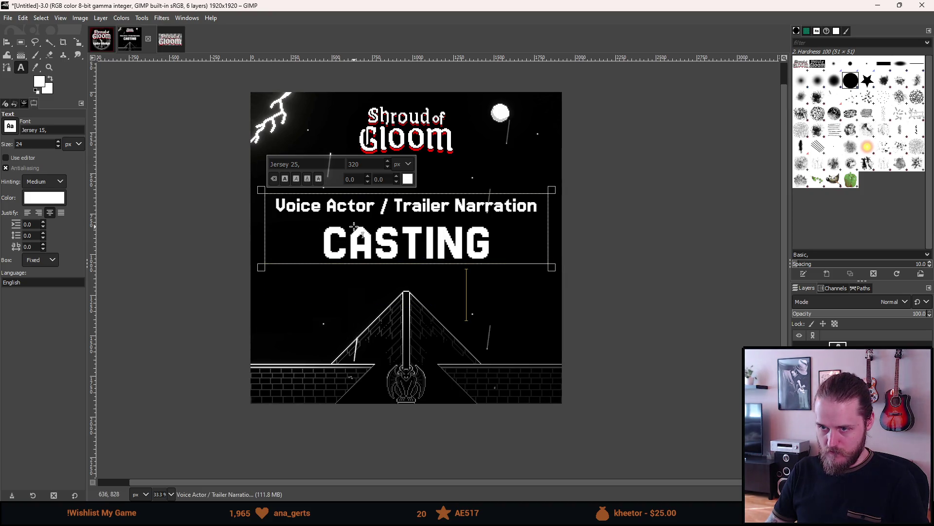
Rejoin CASTING CALL onto one line and centre the text layer vertically
key(BackSpace)
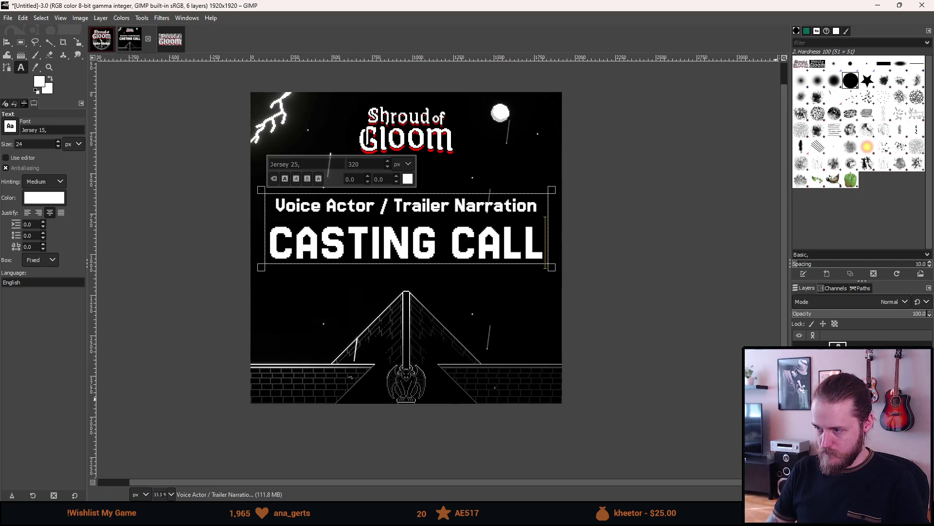
key(Escape)
key(q)
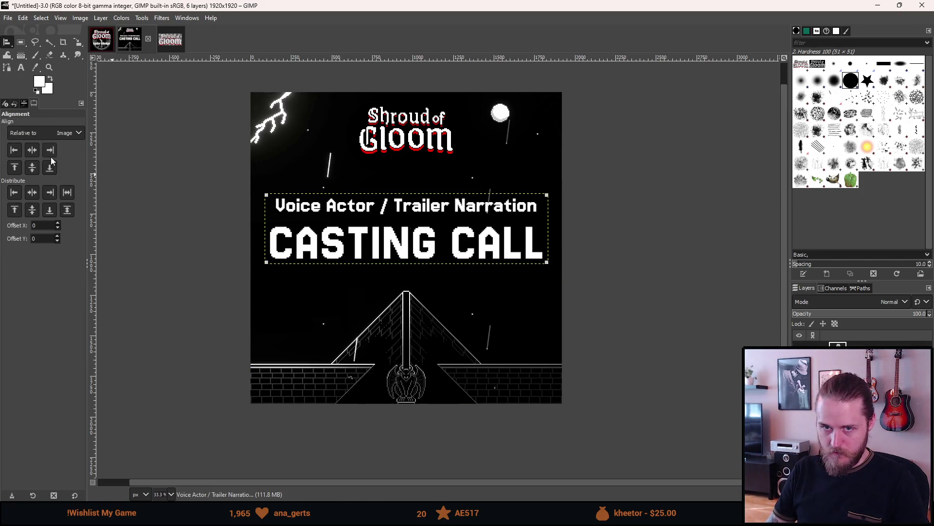
click(32, 168)
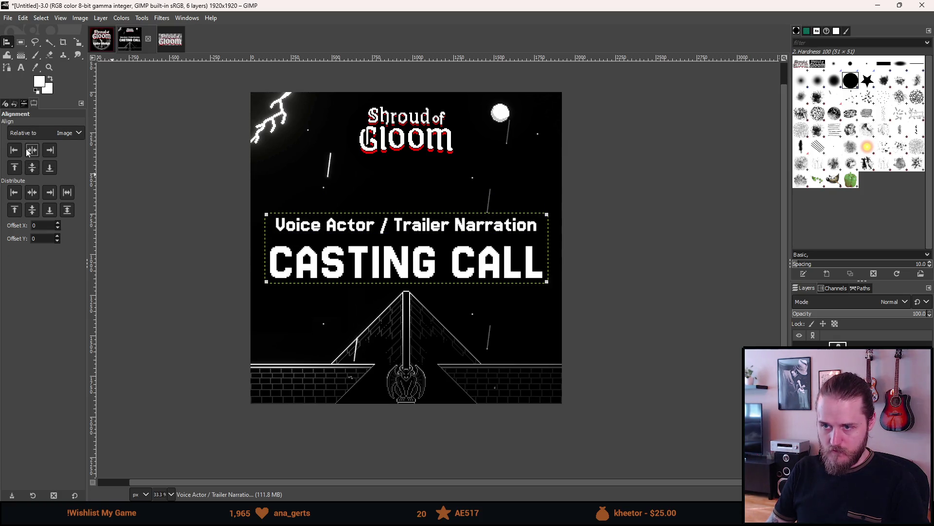
scroll(165, 236, down, 2)
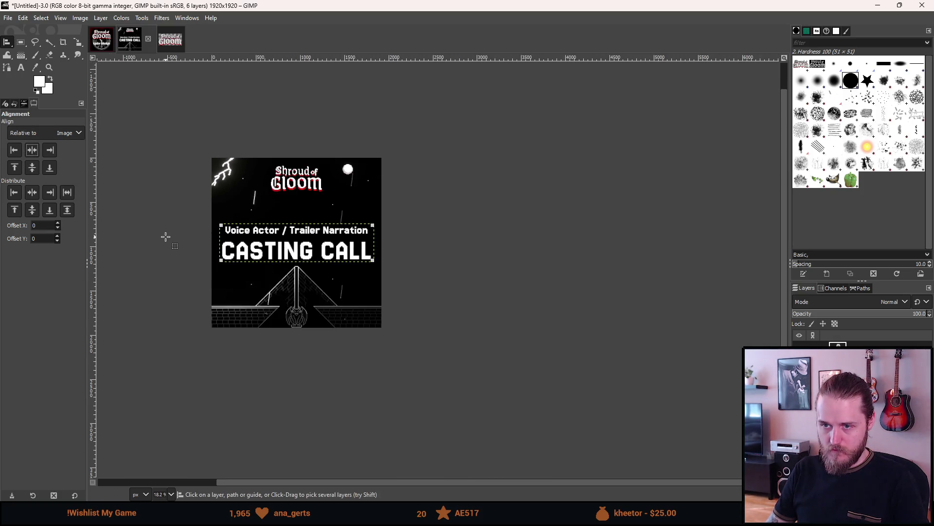
scroll(165, 237, up, 1)
scroll(165, 236, up, 1)
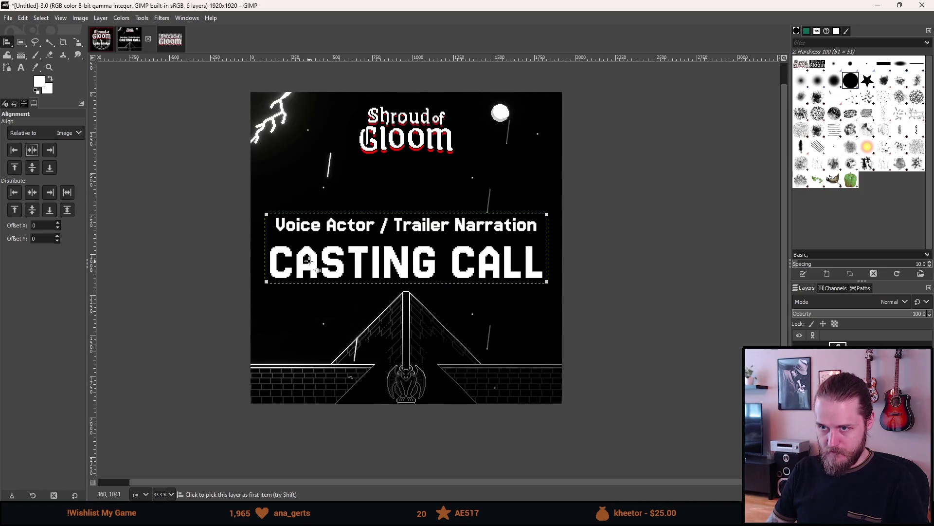
key(m)
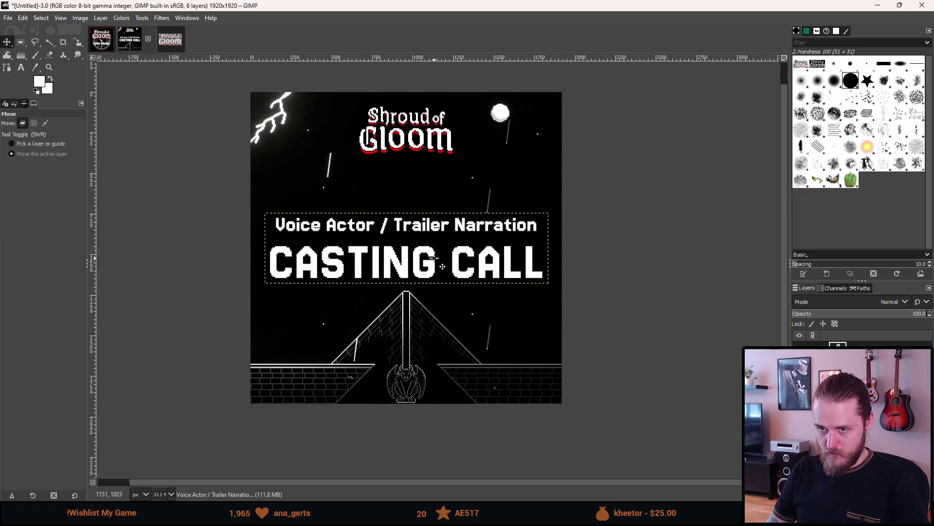
Nudge the text block up slightly and move the Shroud of Gloom logo about 15 px lower
drag(442, 266, 442, 255)
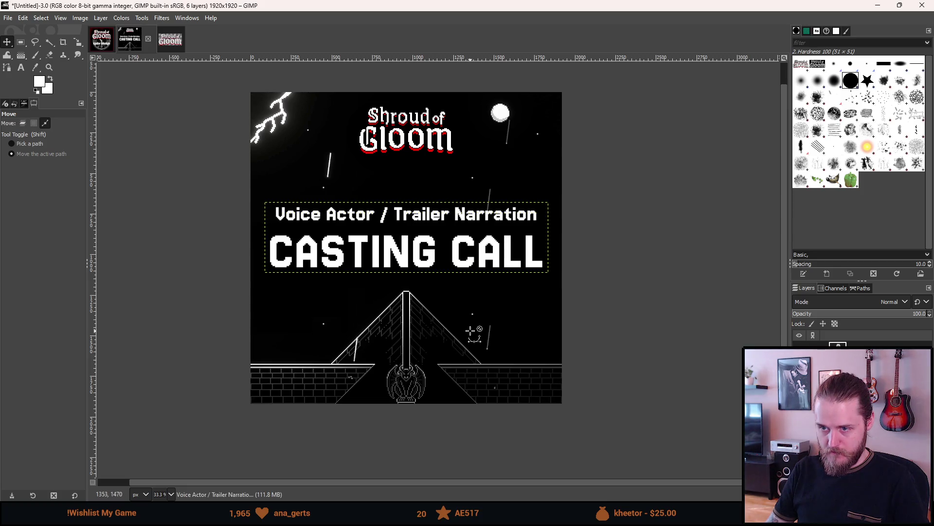
ctrl+scroll(475, 329, down, 1)
ctrl+scroll(468, 330, up, 1)
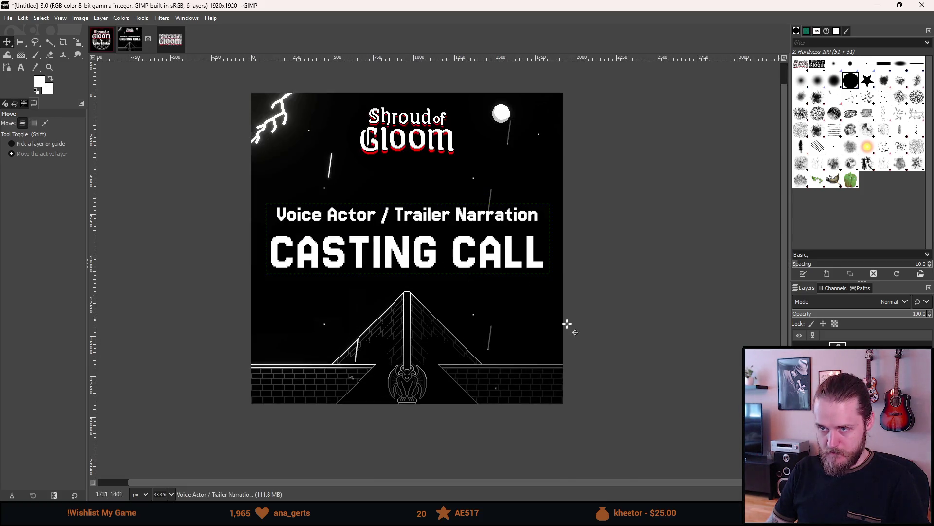
click(411, 148)
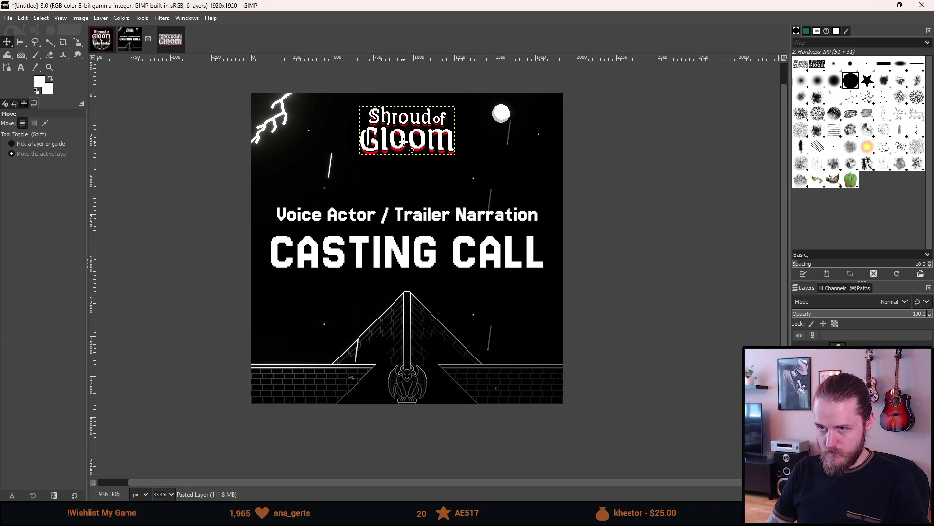
drag(413, 150, 412, 161)
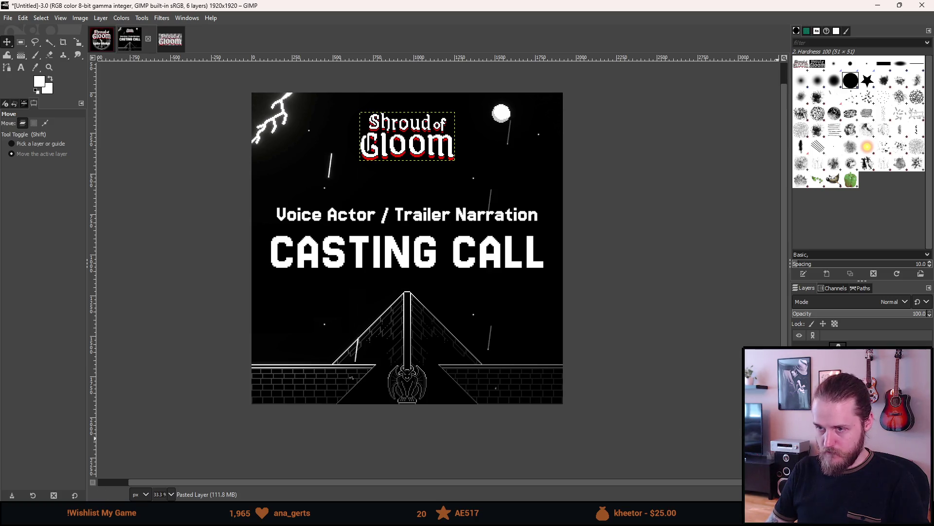
key(ctrl+h)
ctrl+scroll(581, 394, down, 1)
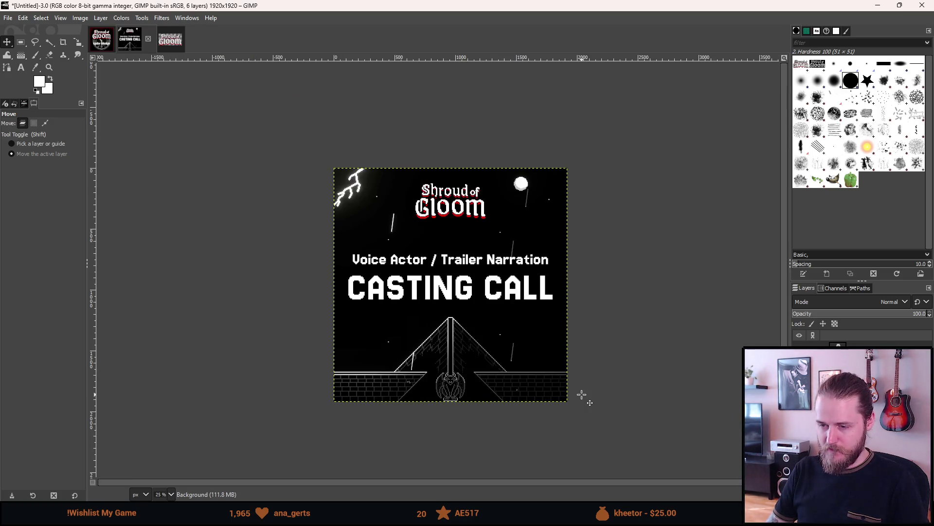
ctrl+scroll(582, 394, down, 1)
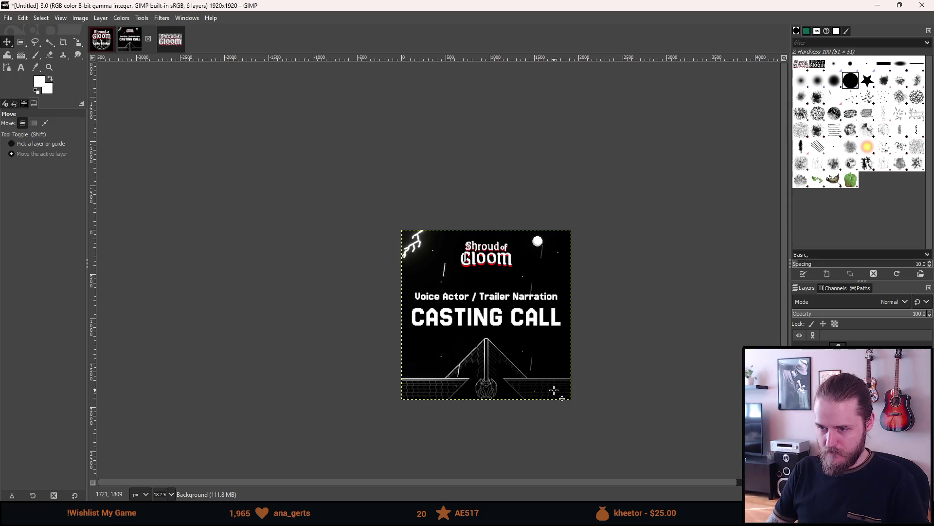
ctrl+scroll(554, 391, up, 1)
ctrl+scroll(553, 390, up, 1)
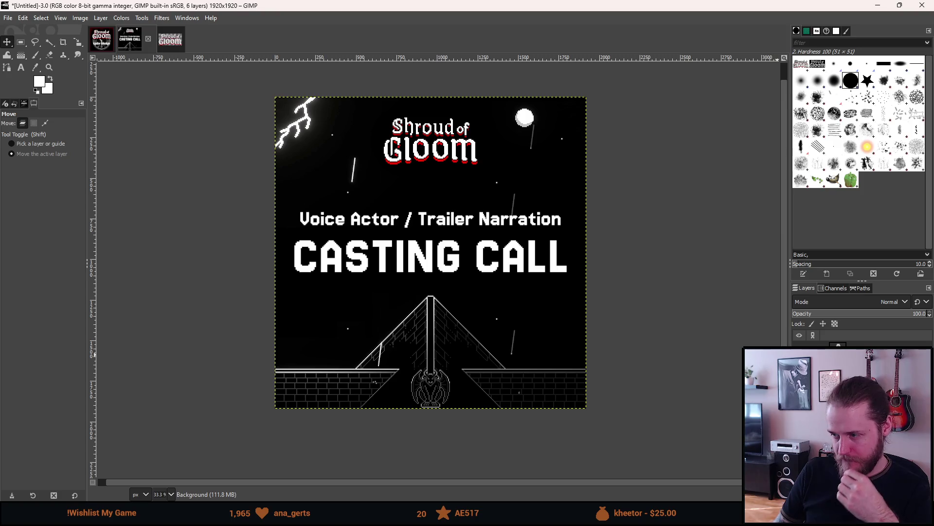
key(ctrl+v)
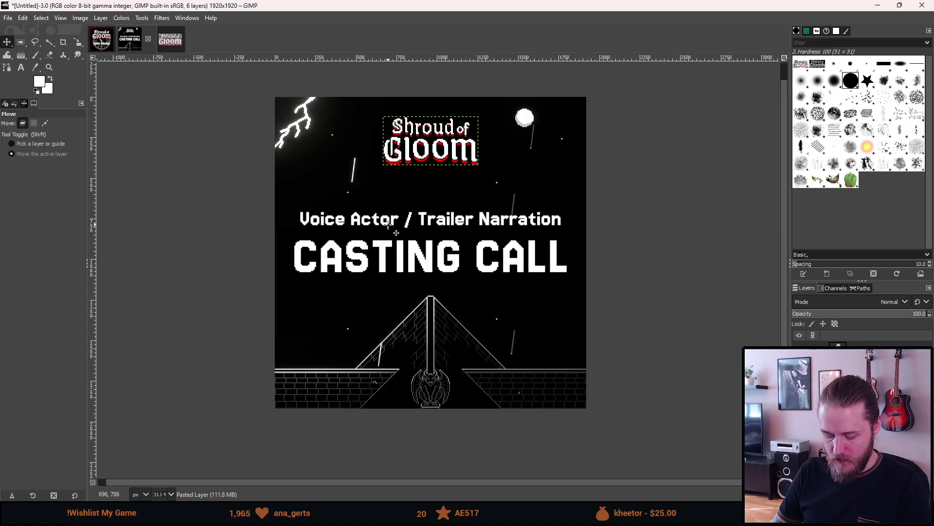
Create a new empty layer, undo the stray brush dab, and make black the painting colour
key(p)
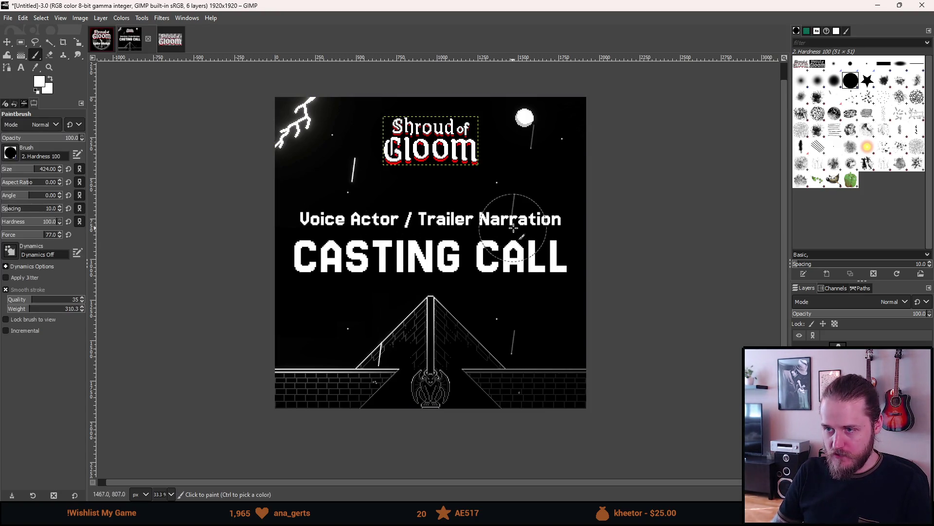
click(521, 227)
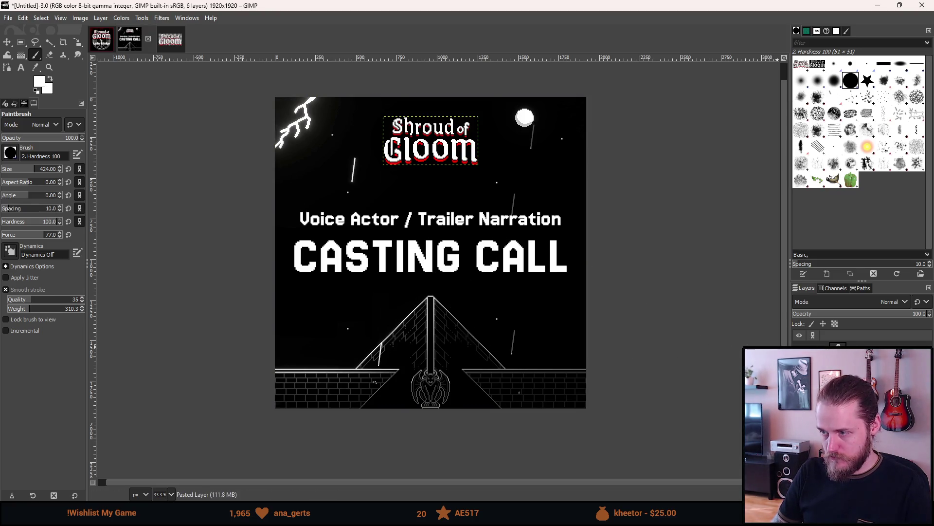
key(ctrl+shift+n)
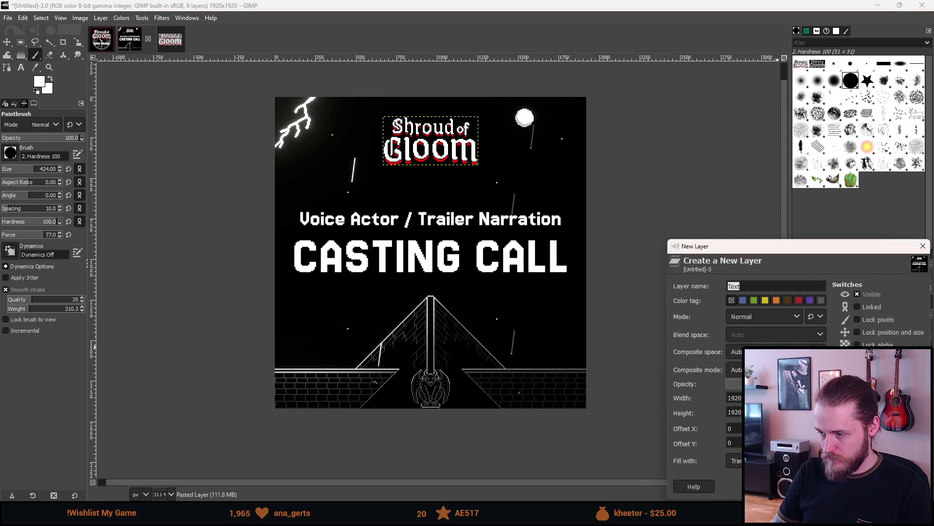
key(Return)
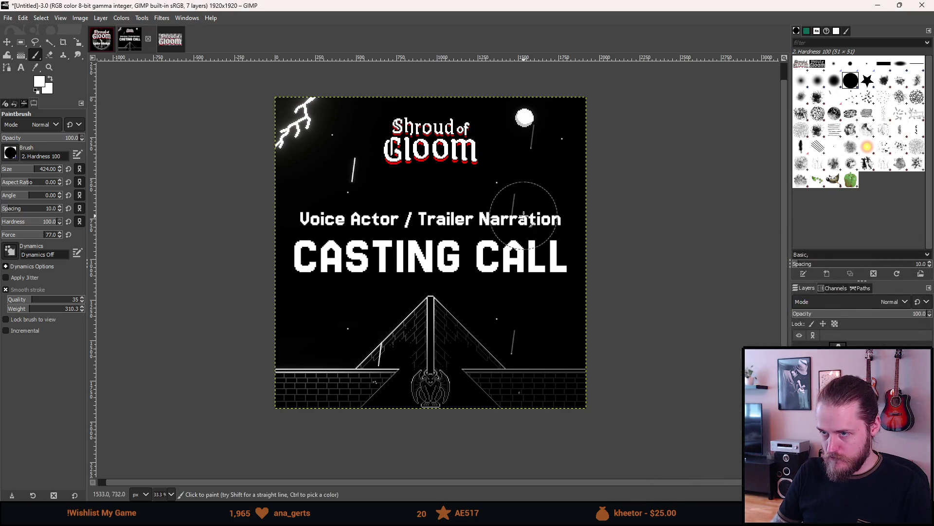
key(ctrl+z)
key(x)
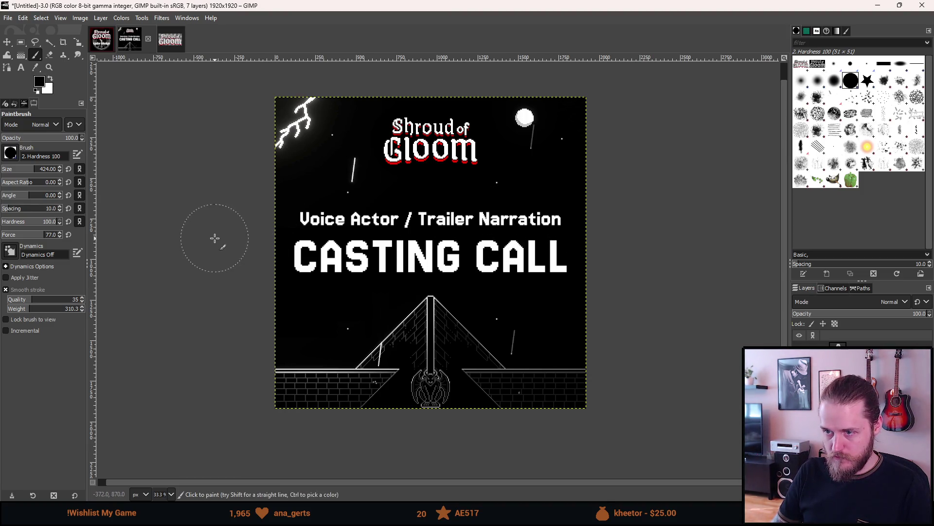
key(ctrl)
scroll(226, 248, down, 2)
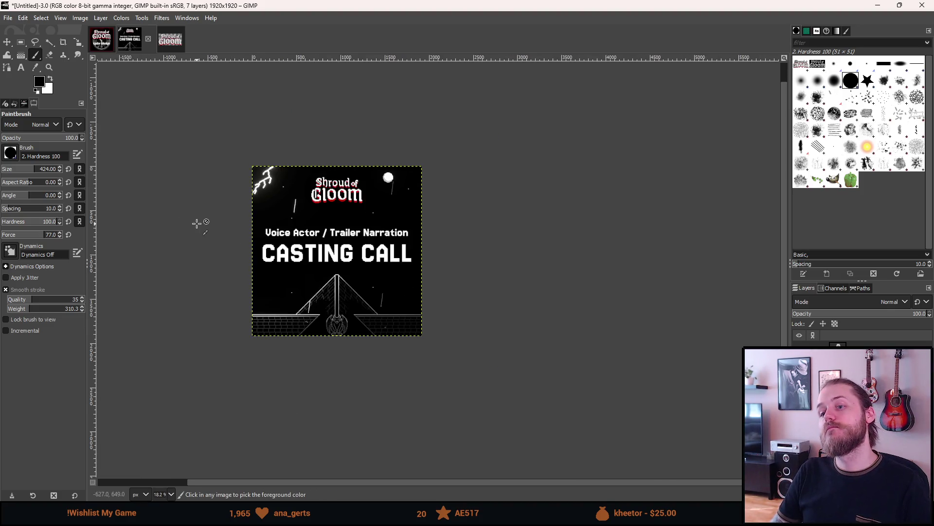
scroll(197, 223, up, 1)
scroll(197, 222, up, 1)
scroll(198, 223, up, 1)
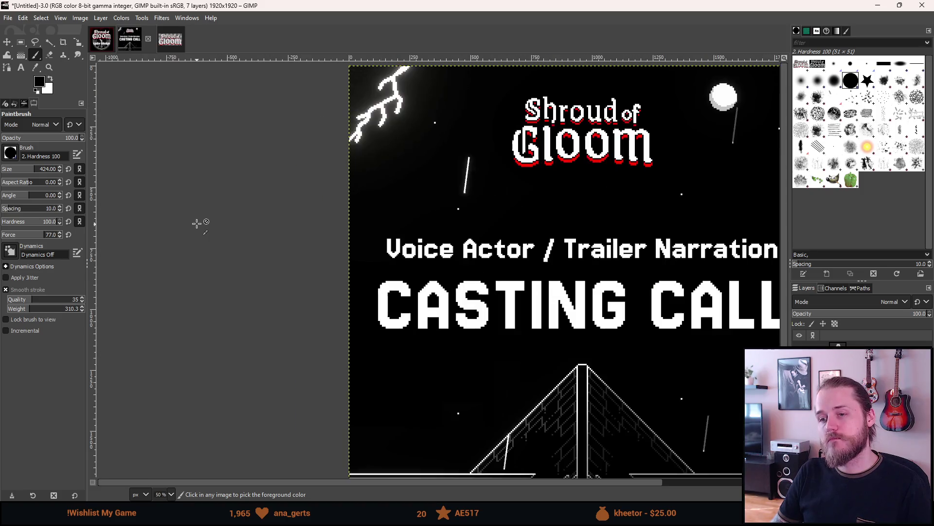
scroll(212, 242, down, 1)
scroll(215, 245, down, 1)
scroll(216, 244, up, 1)
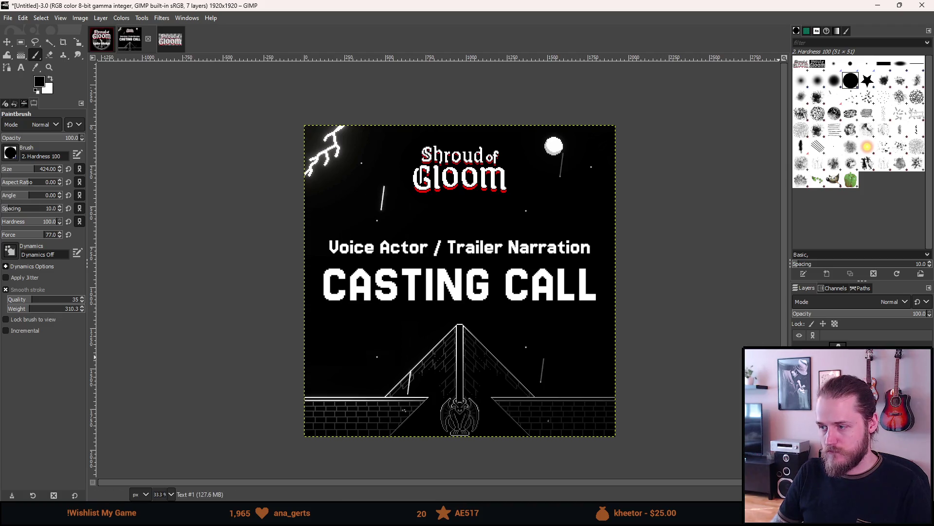
click(840, 362)
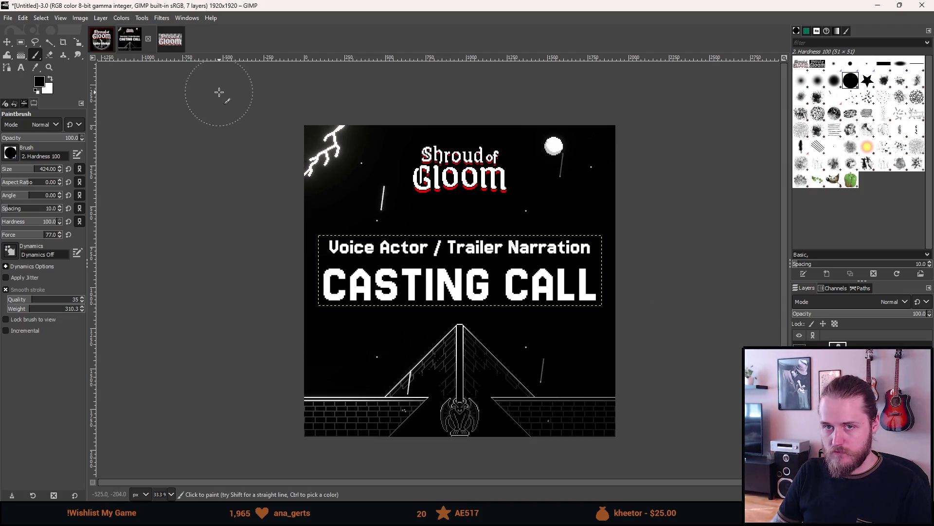
Select a full-width rectangular strip around both text lines on the empty layer
click(20, 41)
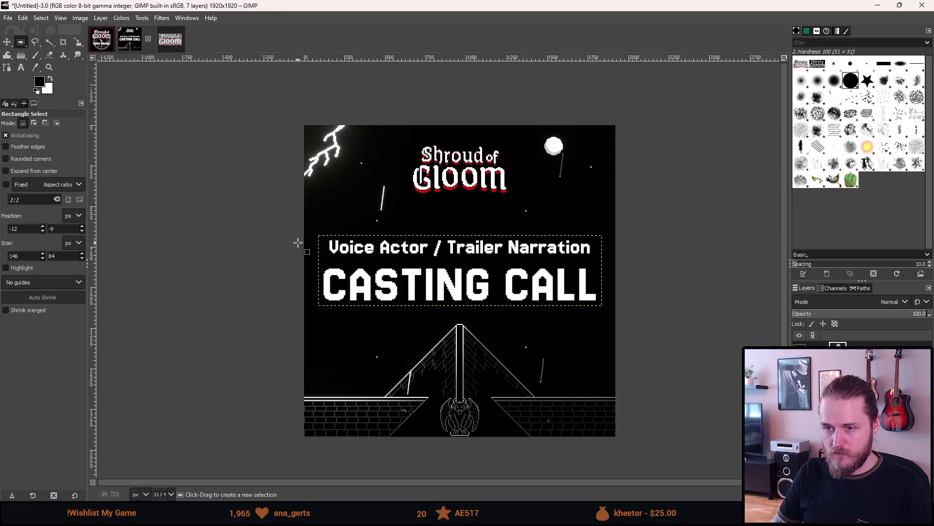
scroll(298, 242, up, 1)
drag(300, 234, 376, 291)
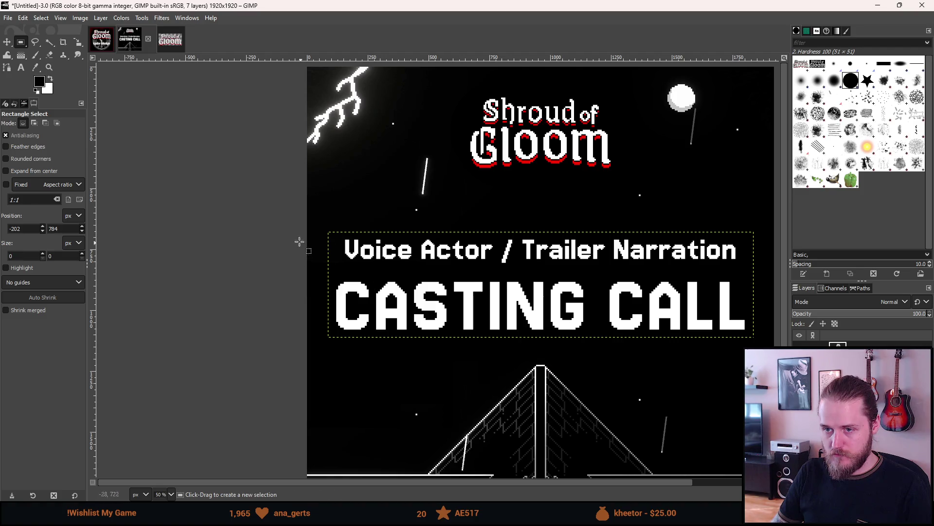
mouse_move(292, 220)
mouse_down()
mouse_move(547, 351)
mouse_move(836, 348)
mouse_up()
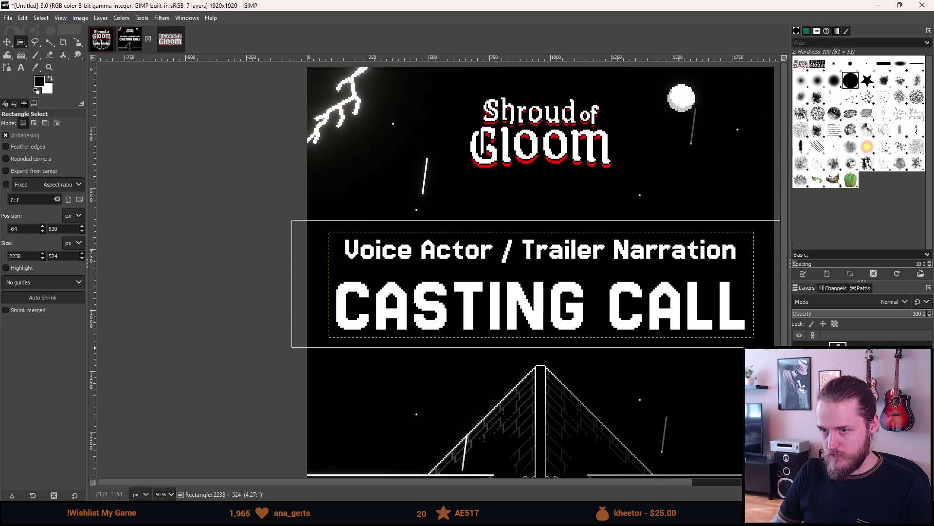
key(minus)
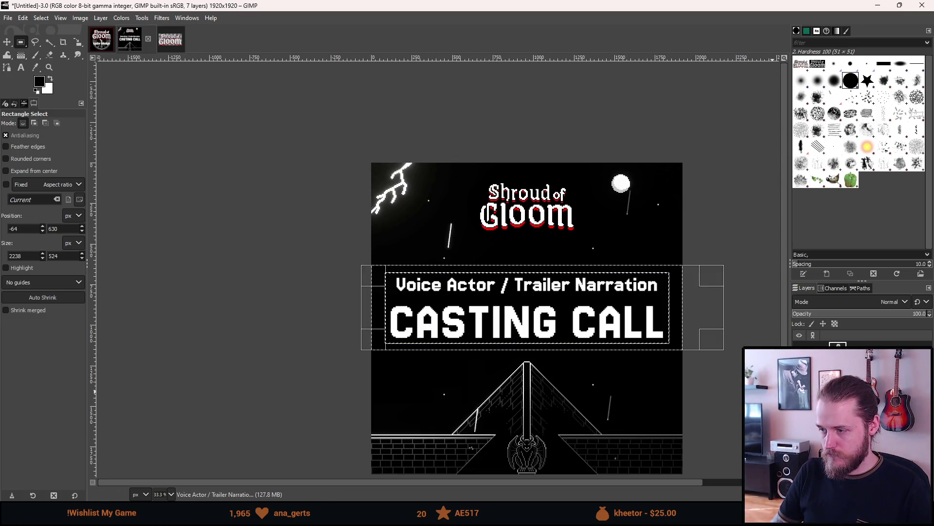
key(Page_Down)
key(ctrl+shift+n)
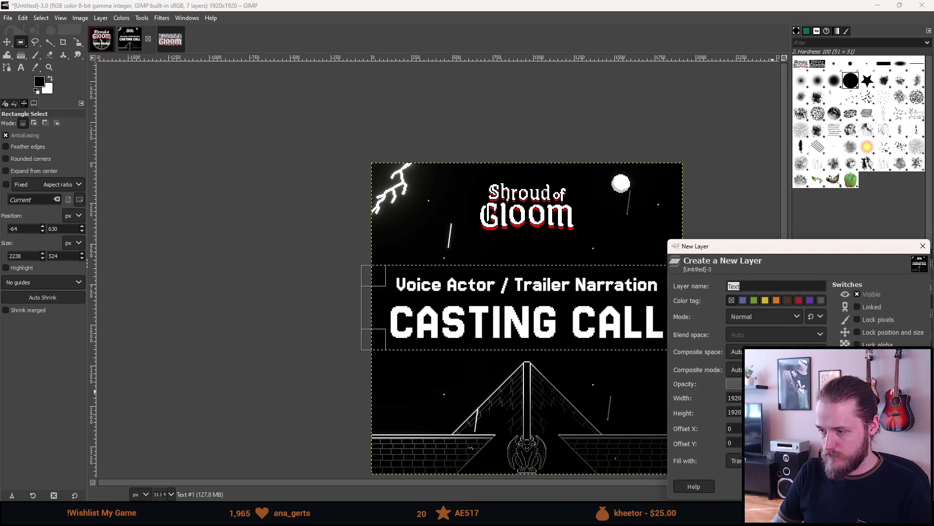
Paint the selected text strip a deep maroon on the new layer and clear the selection
key(Return)
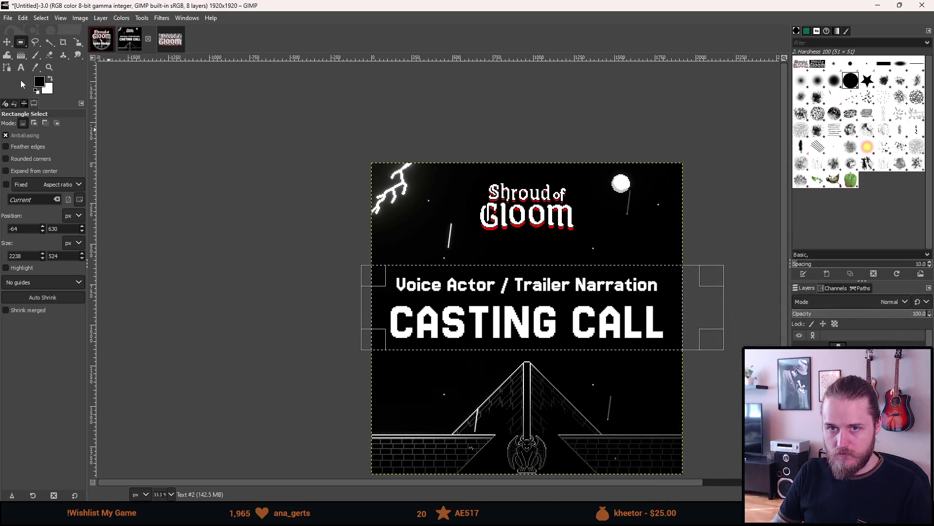
click(40, 85)
text(ff0000)
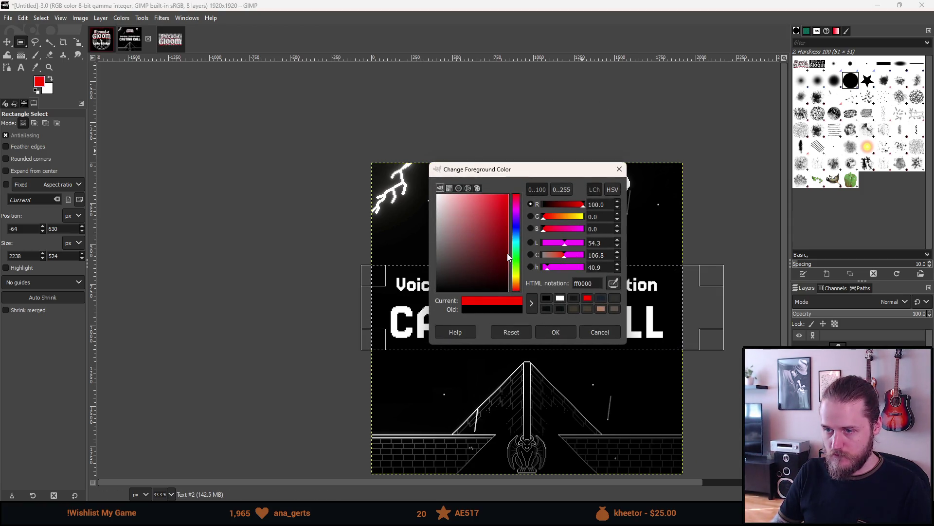
drag(512, 254, 509, 252)
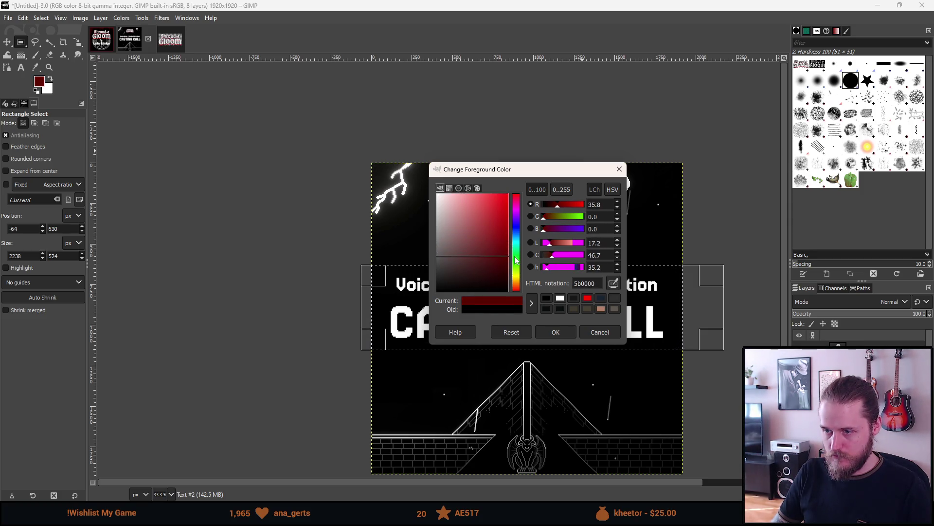
click(556, 332)
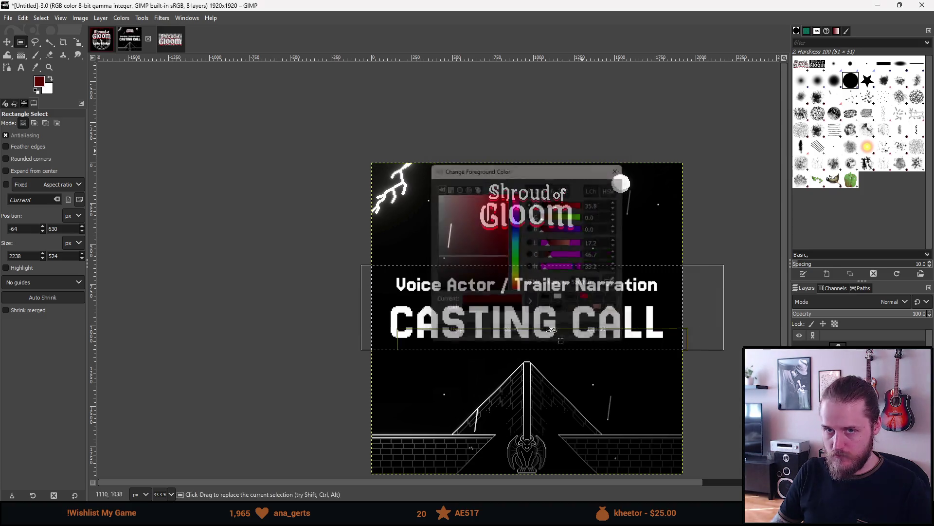
click(35, 54)
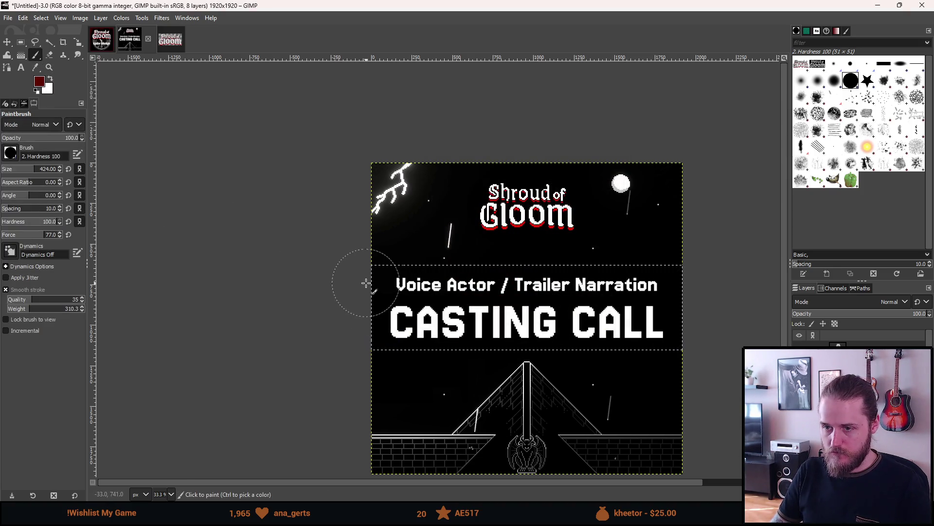
drag(367, 285, 767, 336)
key(r)
key(ctrl+shift+a)
scroll(249, 235, down, 1)
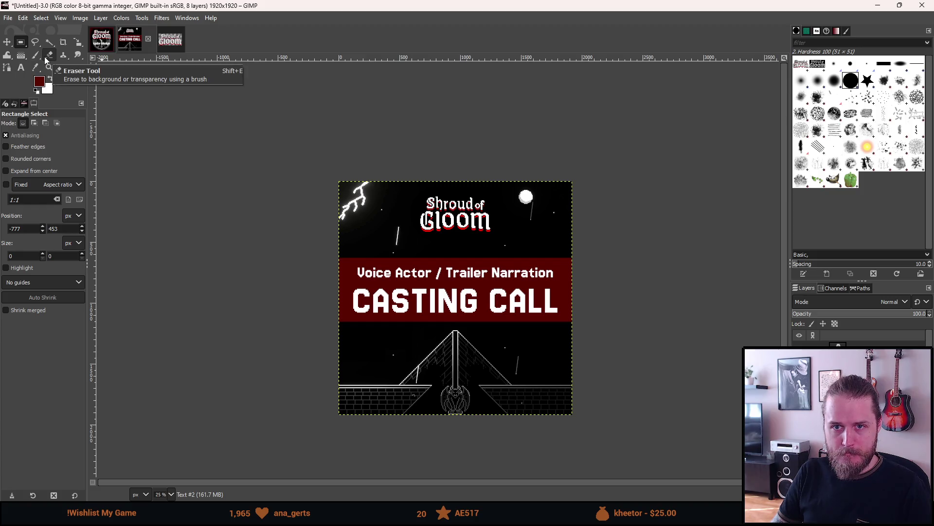
Darken the red foreground colour further for the fill tool, then leave GIMP for the browser
click(20, 58)
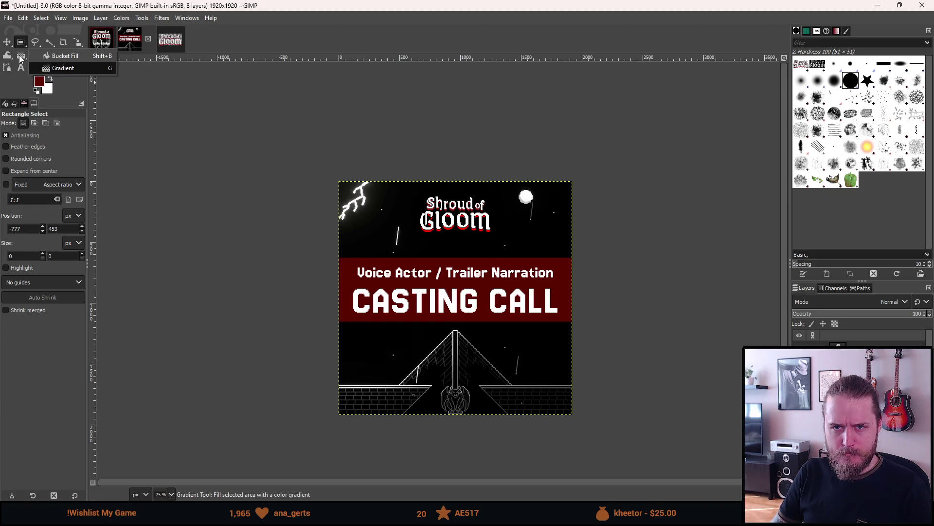
key(shift+b)
click(38, 83)
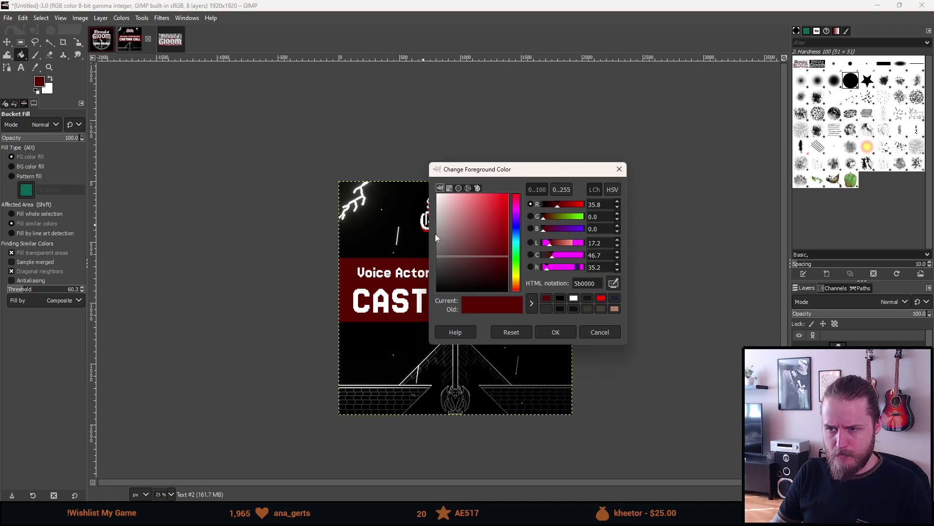
drag(502, 265, 517, 266)
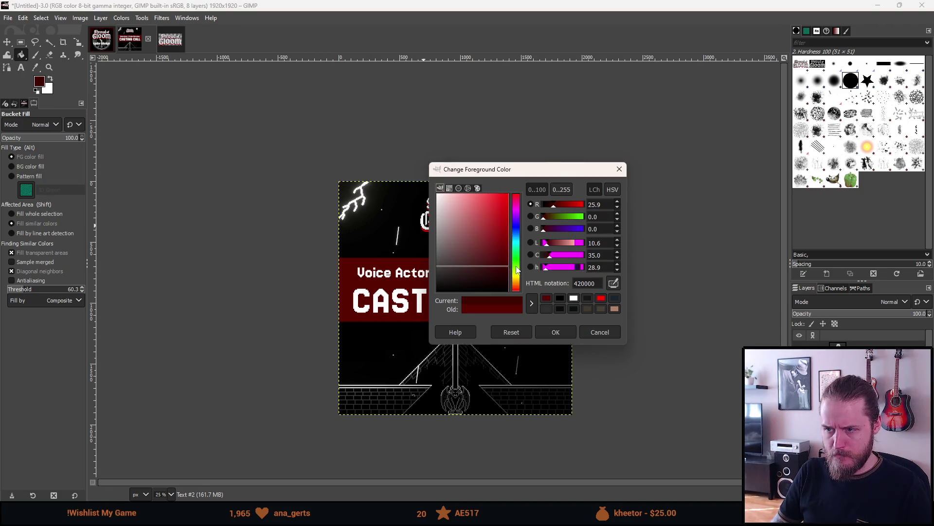
click(555, 332)
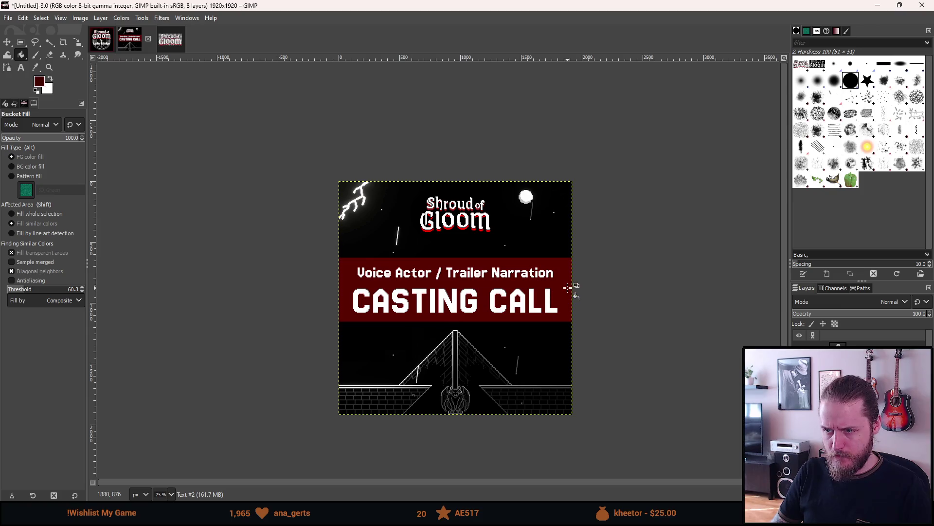
ctrl+scroll(645, 338, down, 1)
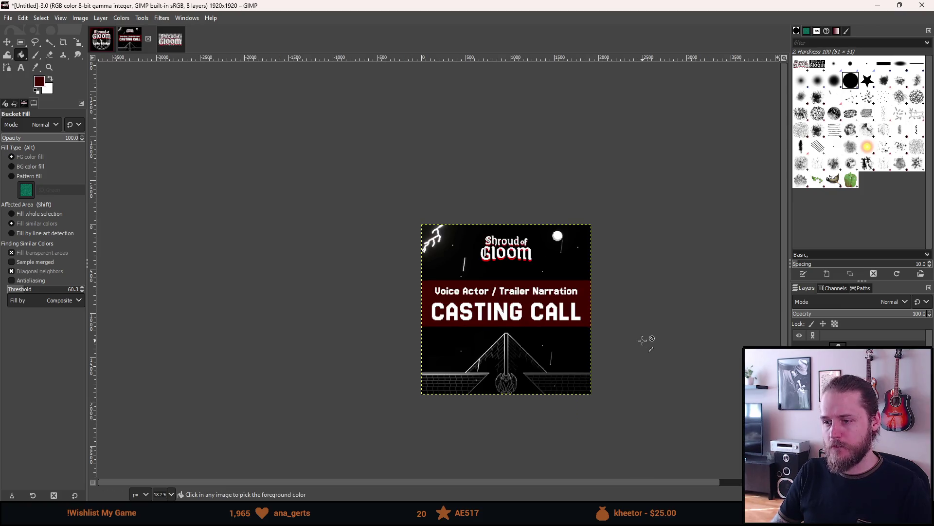
ctrl+scroll(645, 338, down, 1)
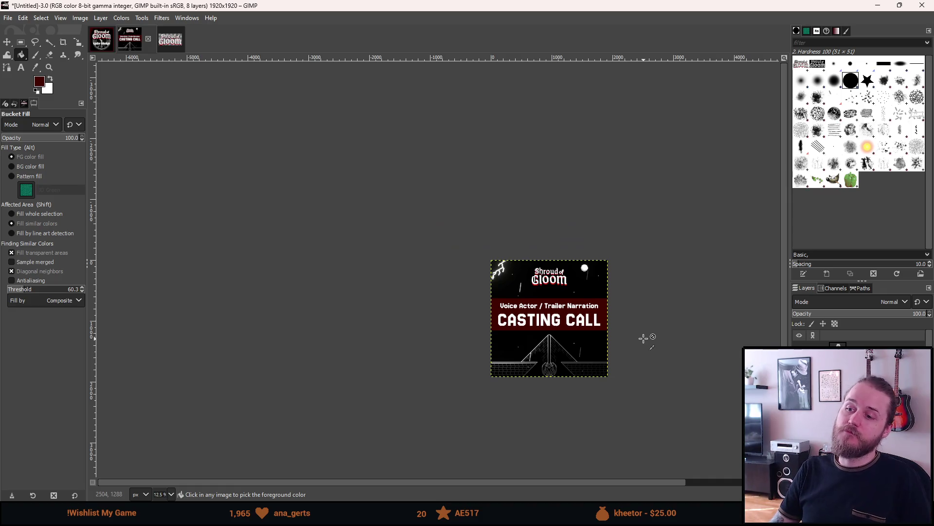
ctrl+scroll(645, 338, up, 2)
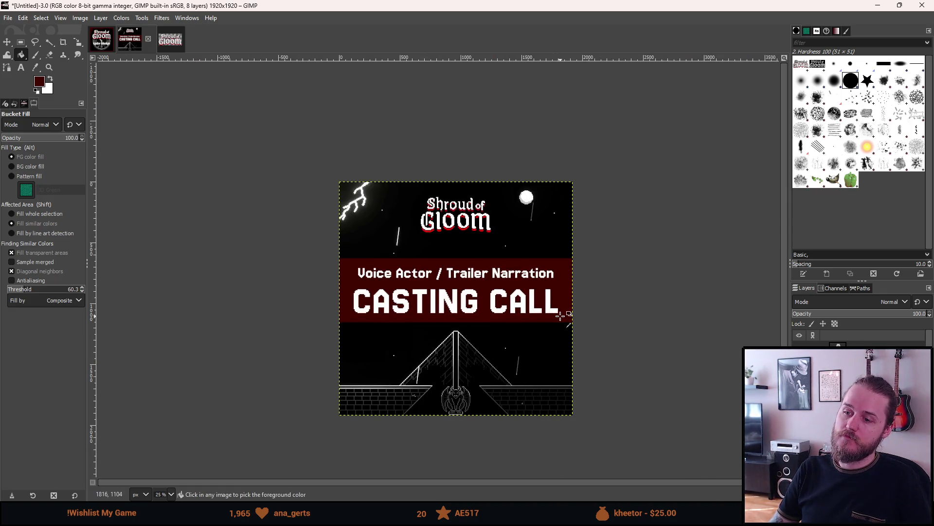
ctrl+scroll(559, 315, up, 1)
ctrl+scroll(561, 315, up, 1)
ctrl+scroll(560, 316, down, 1)
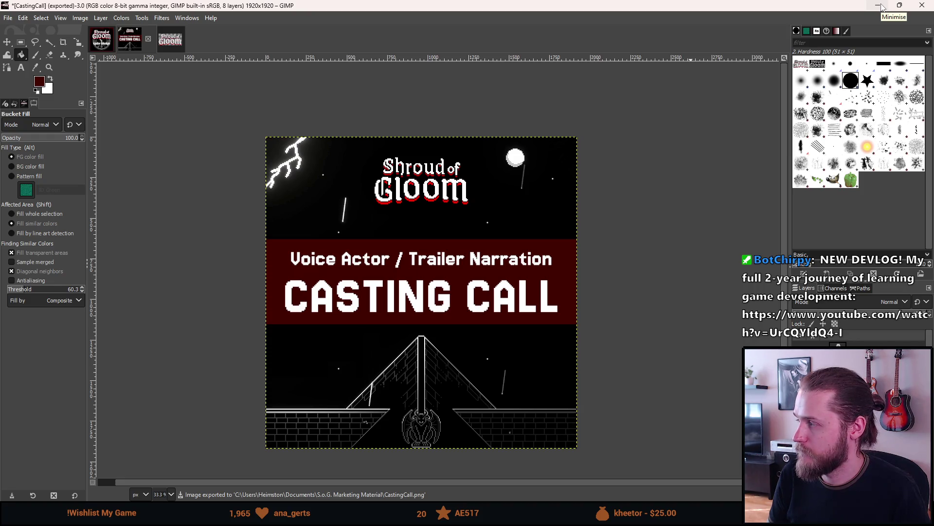
click(880, 9)
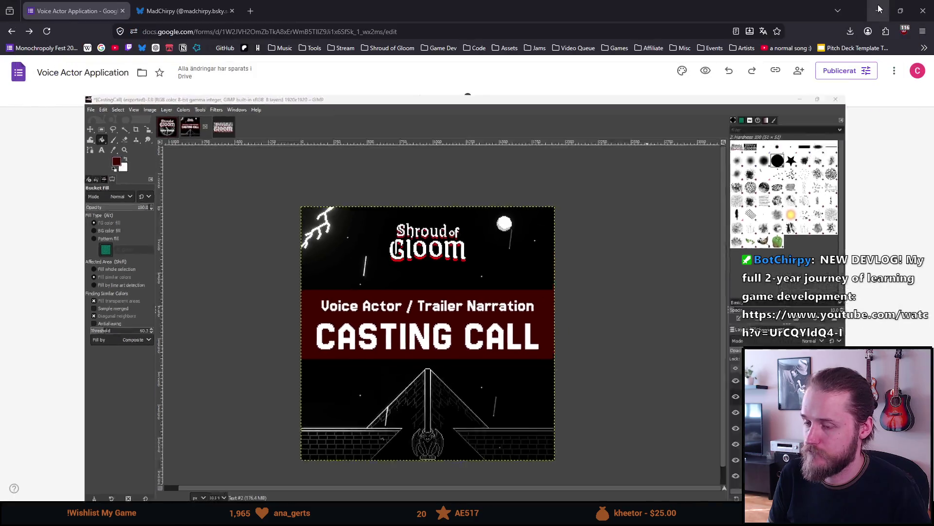
Reload the application form, return to Bluesky, discard an empty new post and go to the Home feed
click(45, 33)
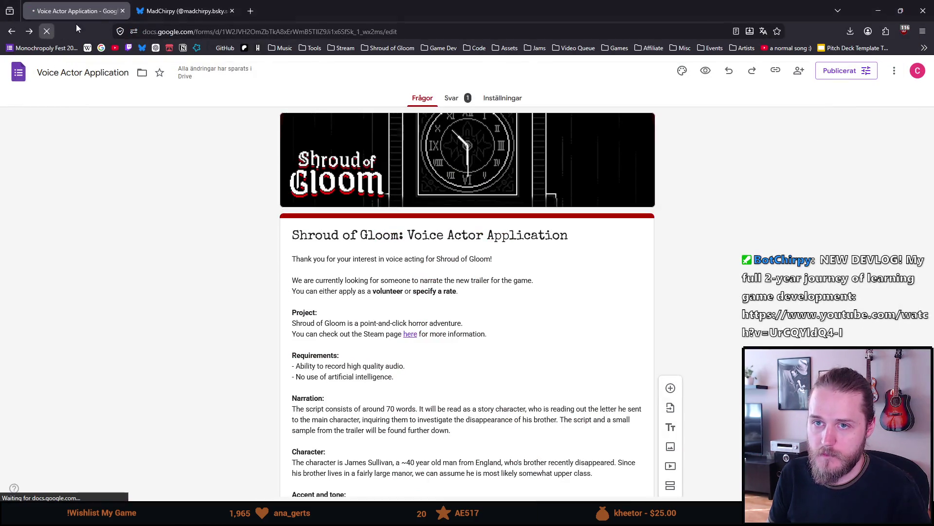
click(187, 9)
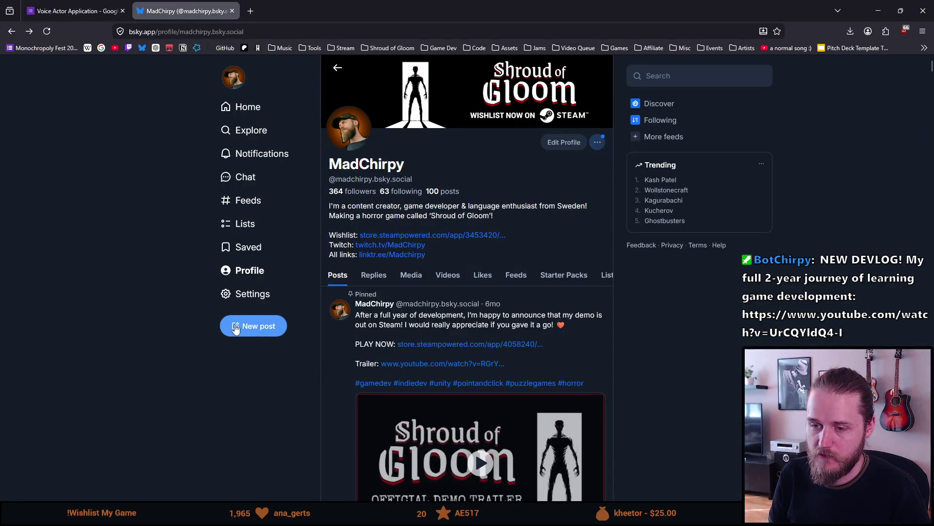
click(236, 329)
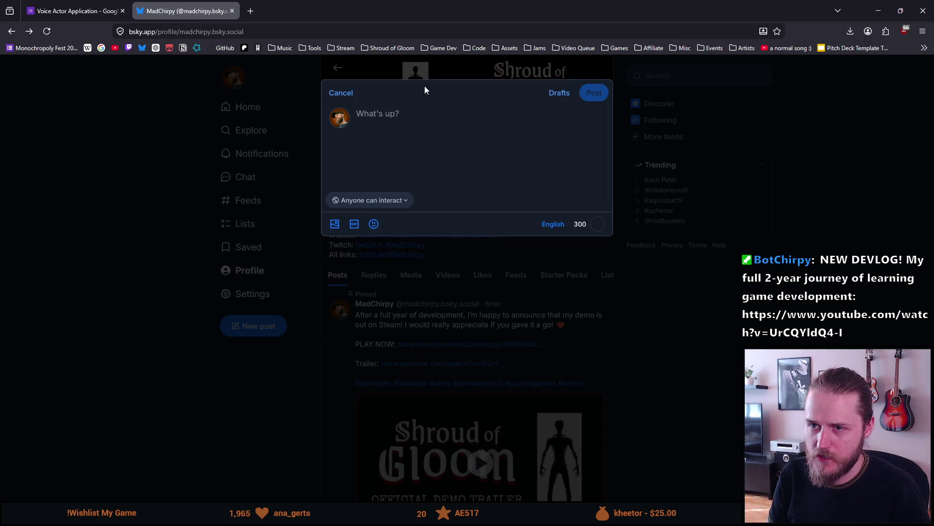
click(356, 92)
click(239, 111)
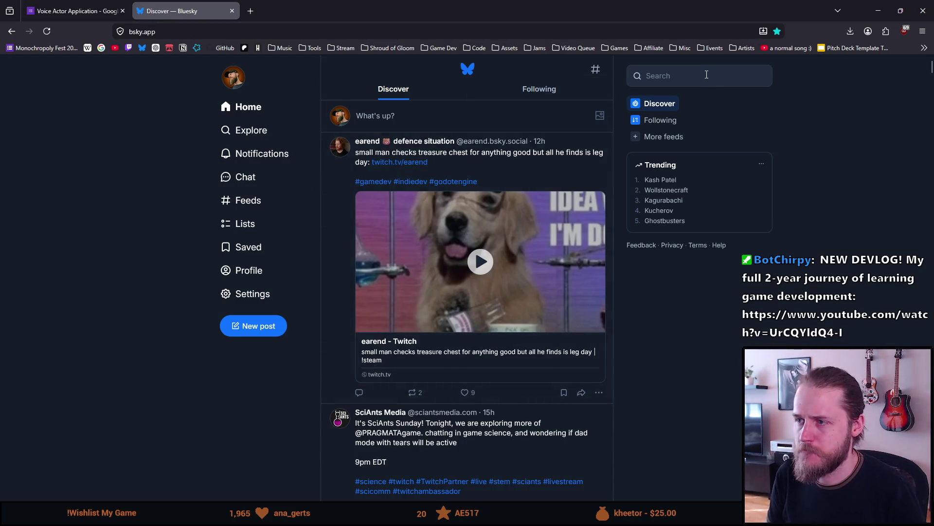
click(706, 75)
text(casting call)
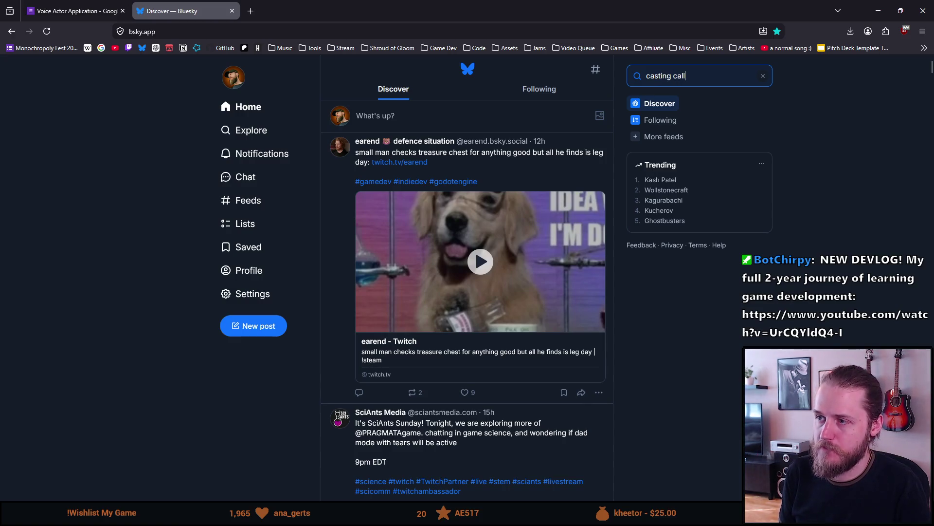
key(Return)
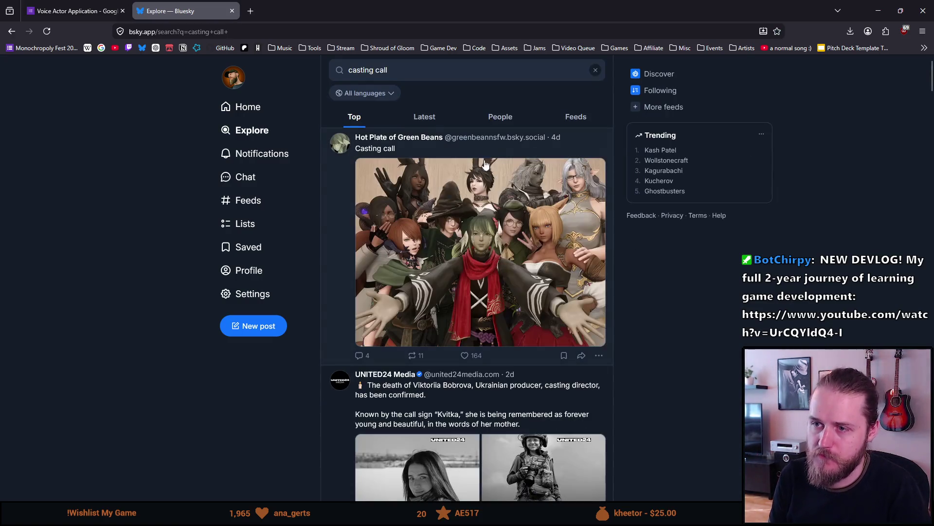
scroll(102, 204, down, 3)
scroll(101, 204, down, 2)
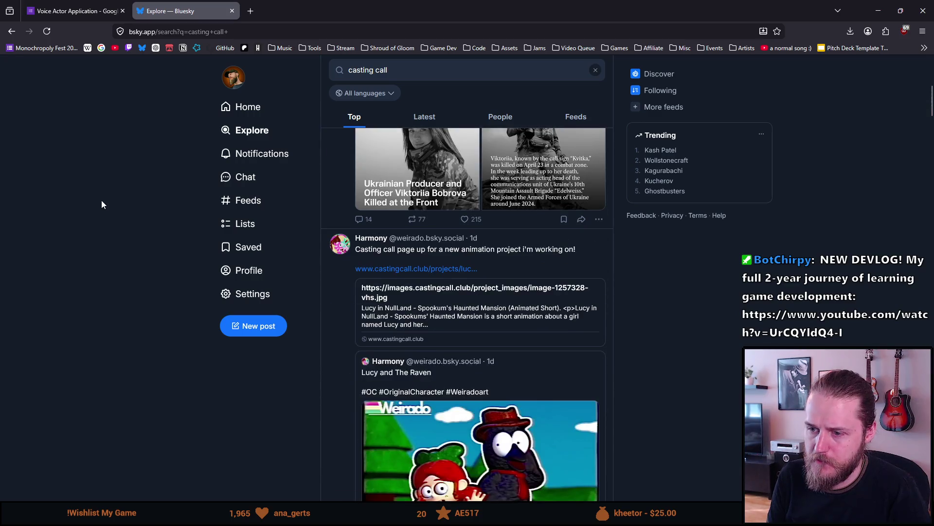
scroll(101, 204, down, 1)
scroll(101, 204, down, 1)
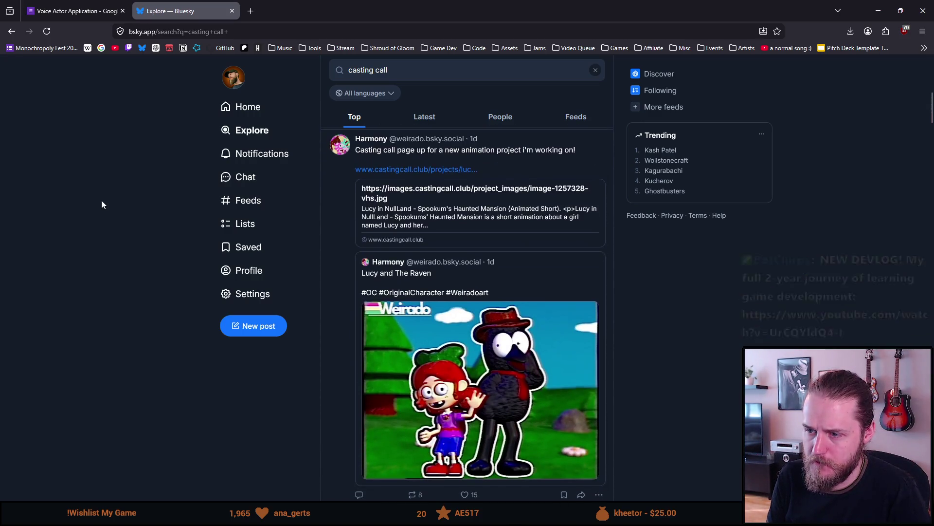
scroll(101, 204, down, 3)
scroll(102, 204, down, 2)
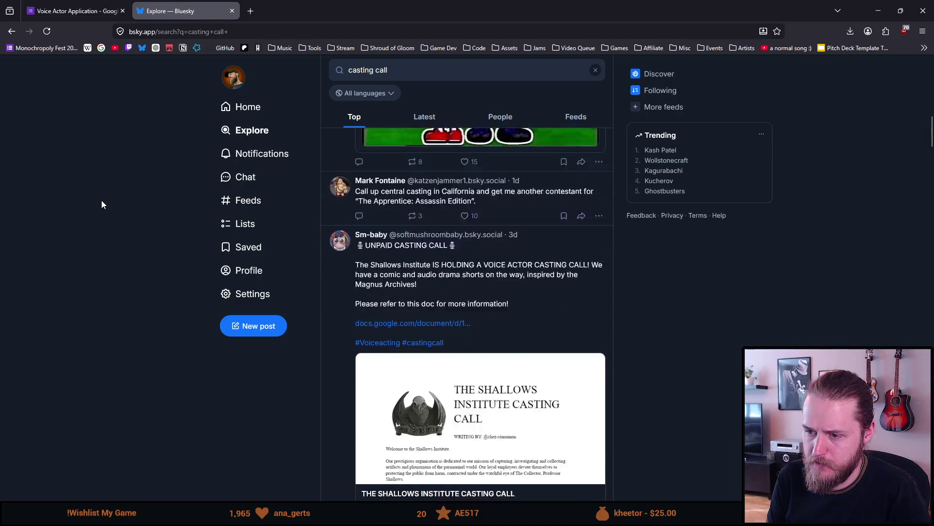
scroll(101, 201, down, 1)
scroll(102, 201, up, 1)
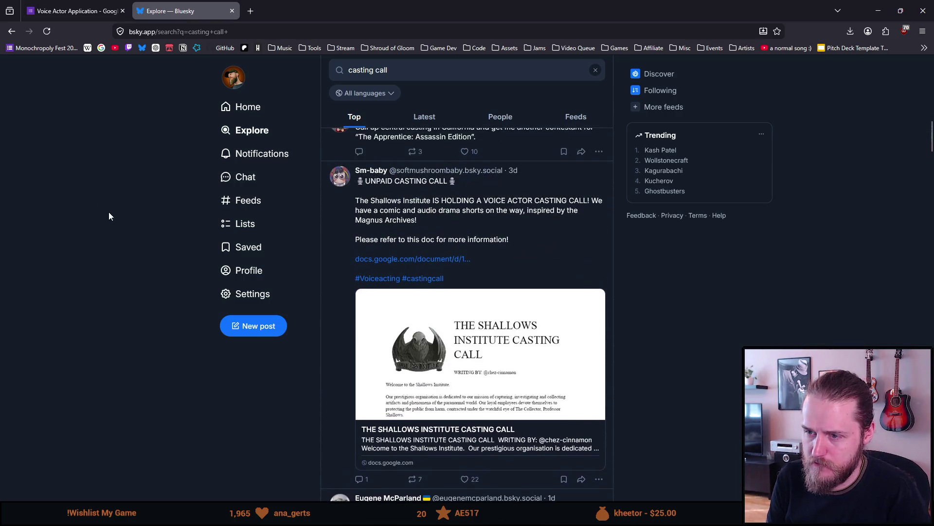
scroll(128, 240, down, 1)
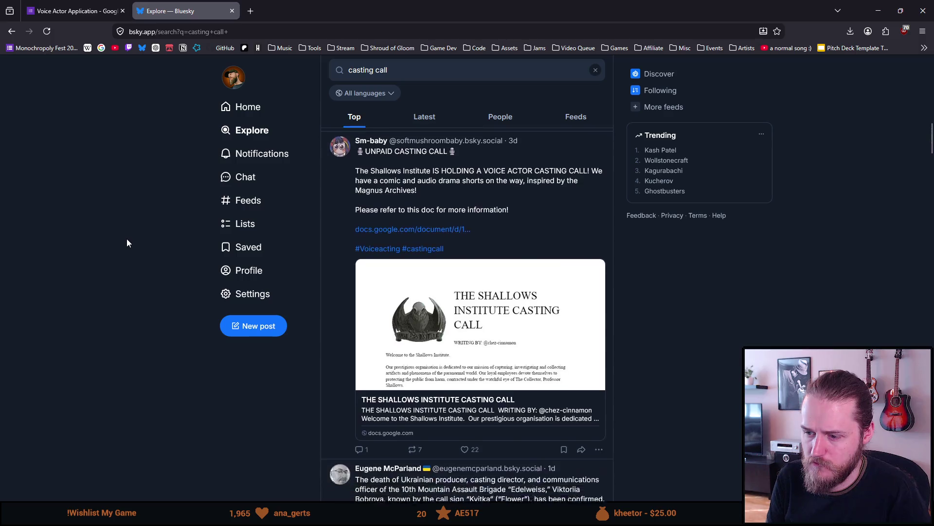
scroll(127, 239, down, 2)
scroll(127, 239, down, 3)
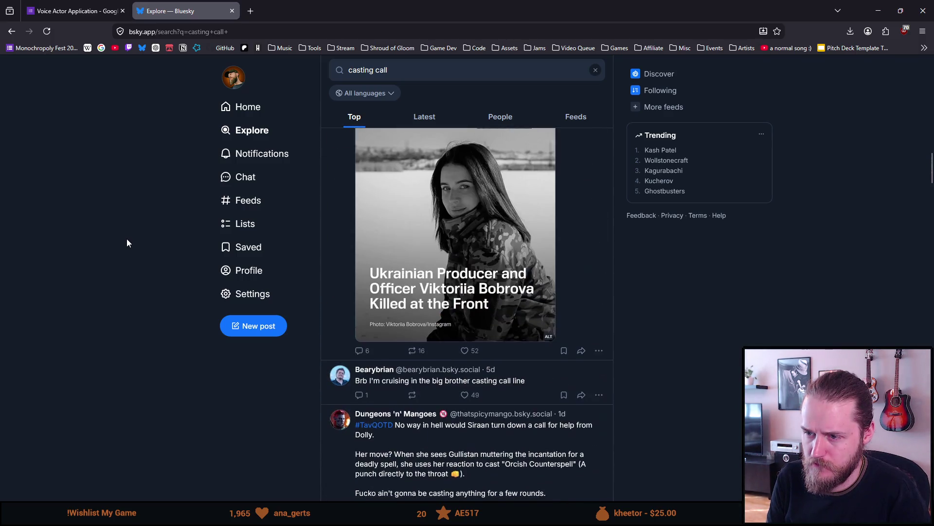
scroll(127, 240, down, 1)
scroll(127, 240, down, 3)
scroll(127, 240, down, 2)
scroll(127, 239, down, 2)
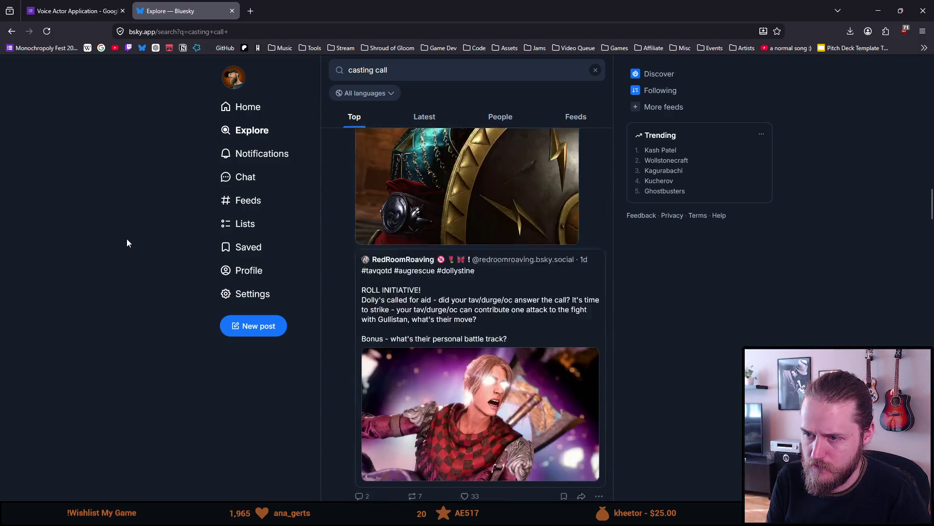
scroll(126, 238, down, 1)
scroll(127, 239, down, 3)
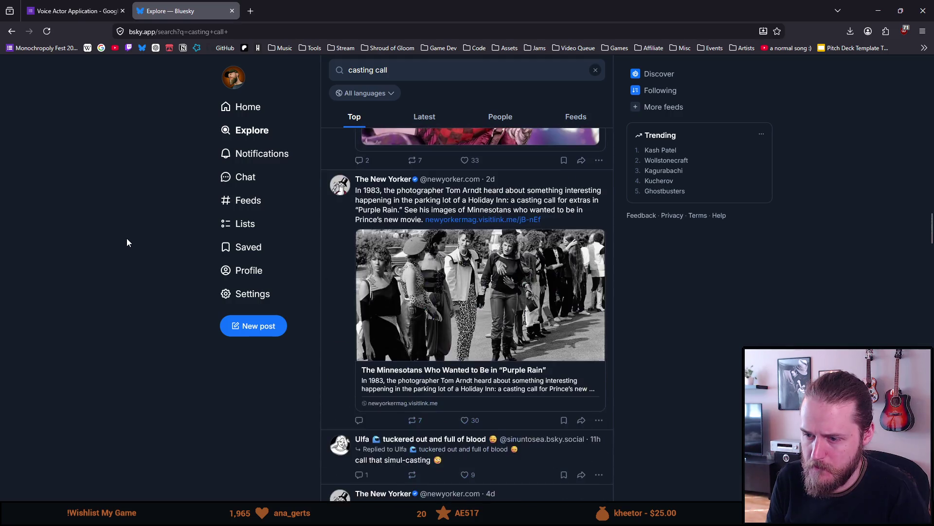
click(227, 107)
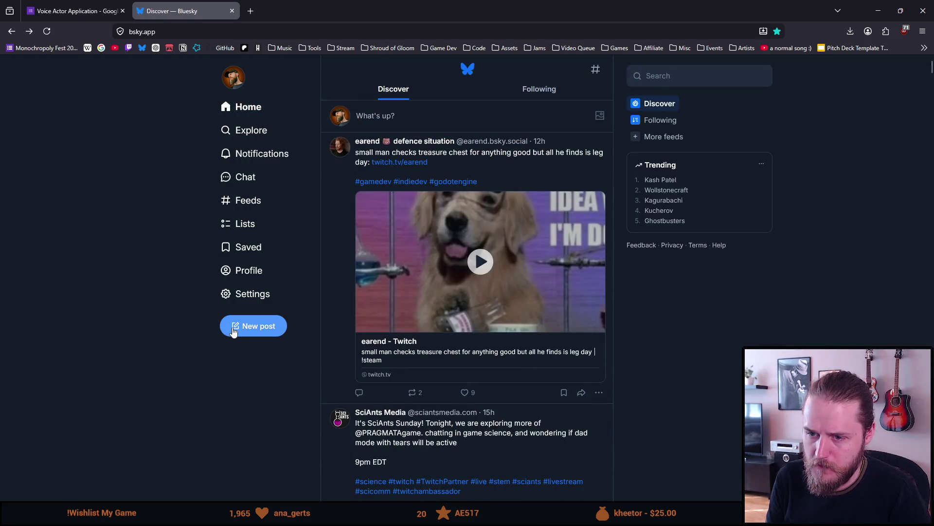
Start a new post reading 'Open casting call for trailer narration for Shroud of Gloom!' with an 'Audition now:' line
click(234, 327)
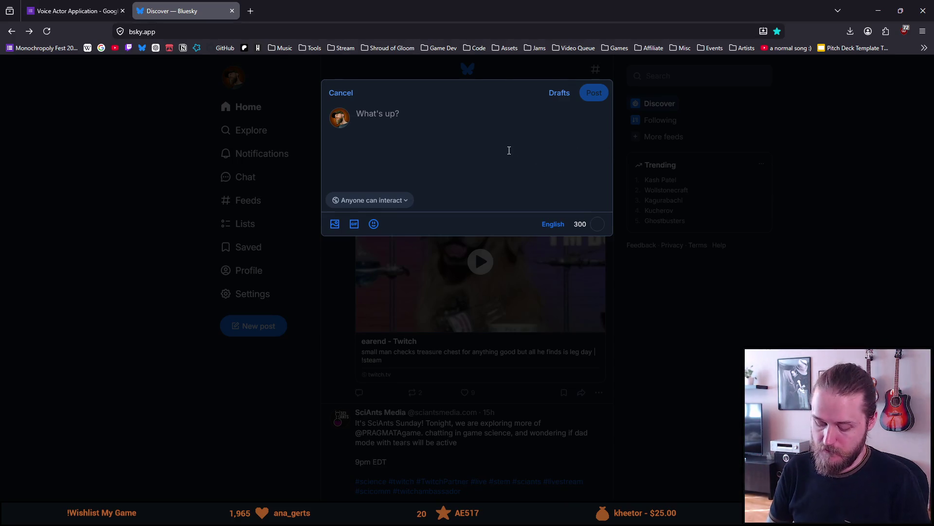
text(Open casting )
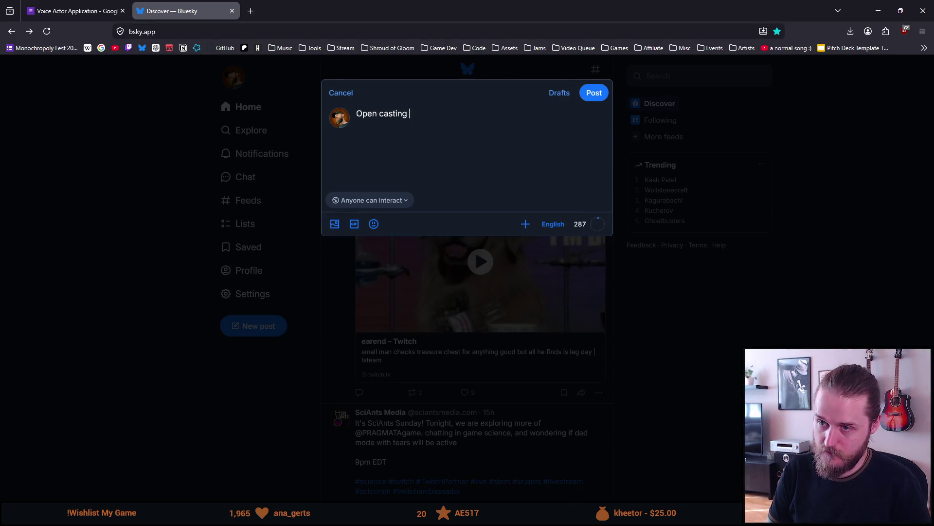
text(call for )
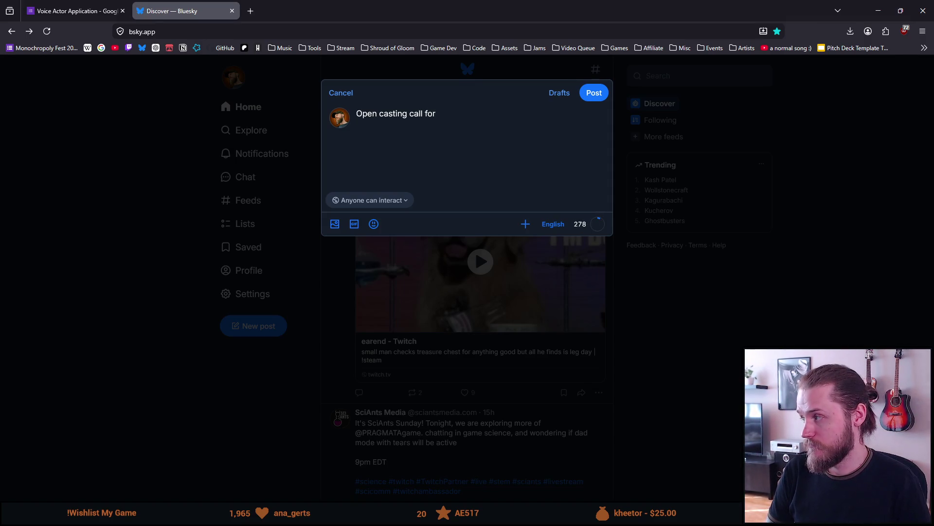
text(trailer narration)
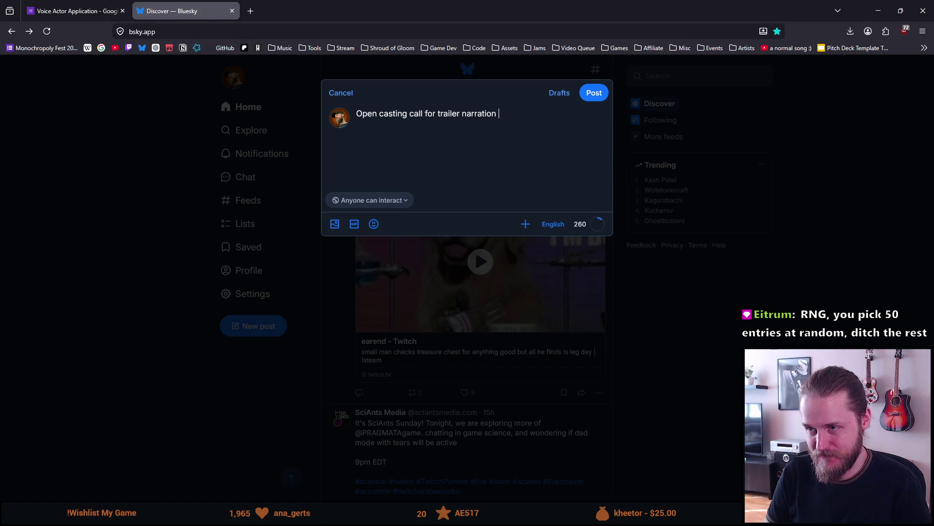
text(for Shroud of G)
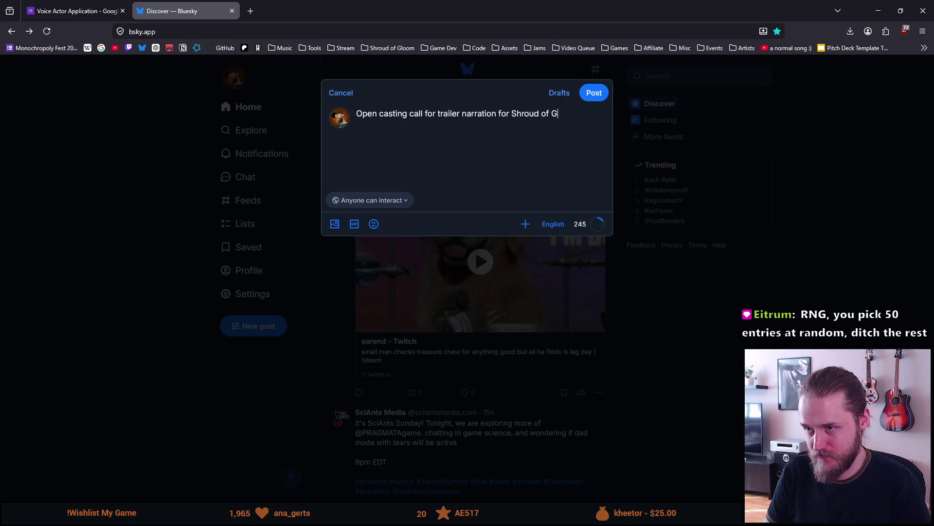
text(loom!)
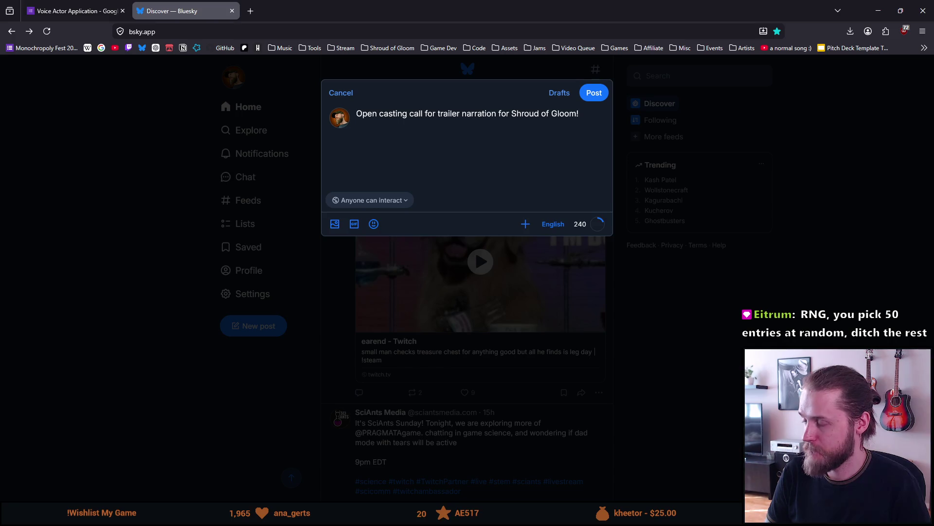
key(BackSpace)
text(- A)
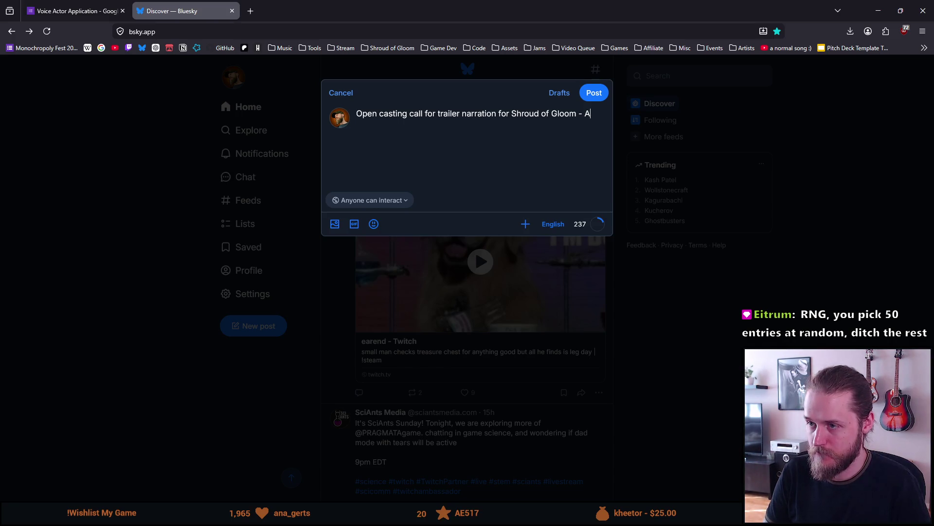
text(udition now!)
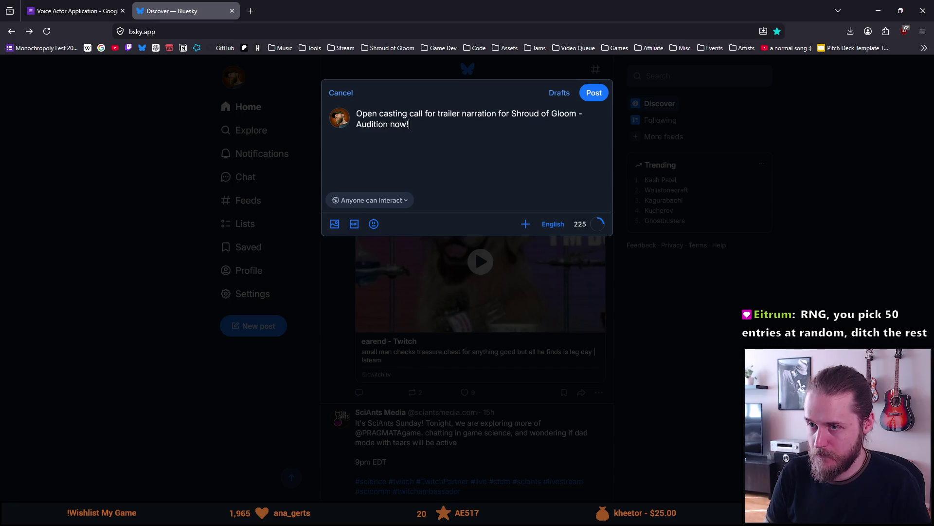
key(BackSpace)
key(BackSpace)
key(BackSpace)
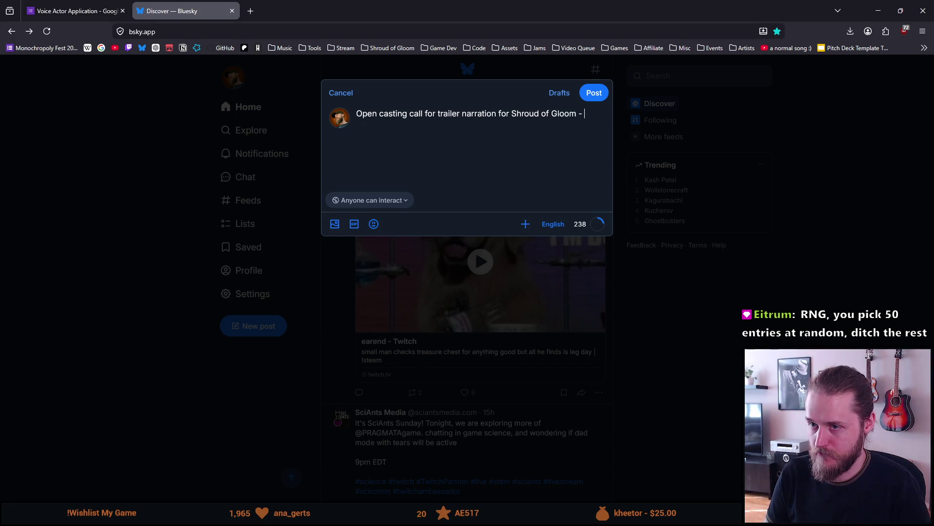
key(BackSpace)
key(BackSpace)
text(!)
key(Return)
key(Return)
text(Au)
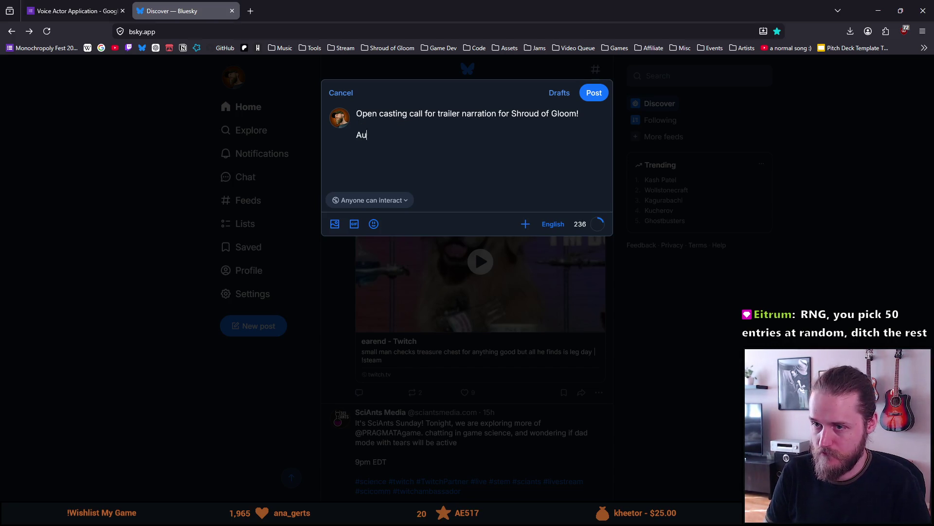
text(dition now:)
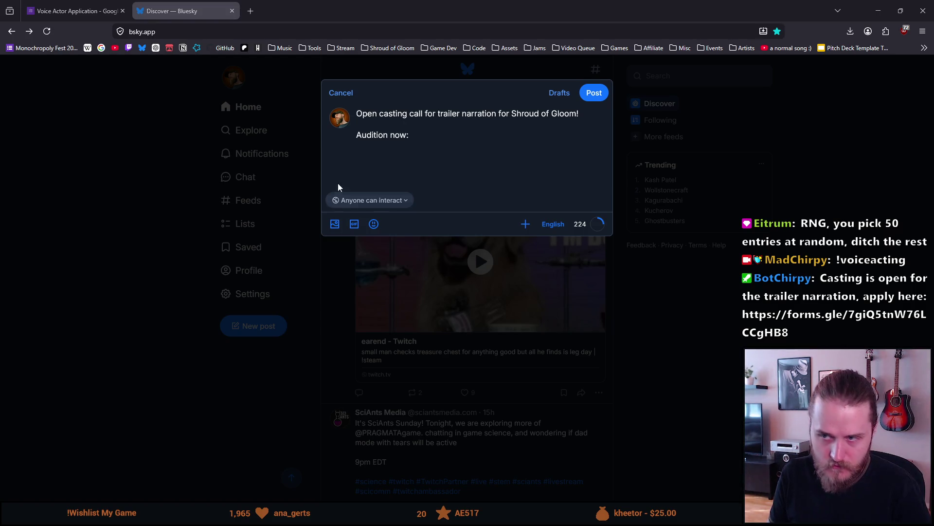
Paste the forms.gle audition link and attach the CastingCall image from S.o.G. Marketing Material
text(https://forms.gle/7giQ5tnW76LCCgHB8)
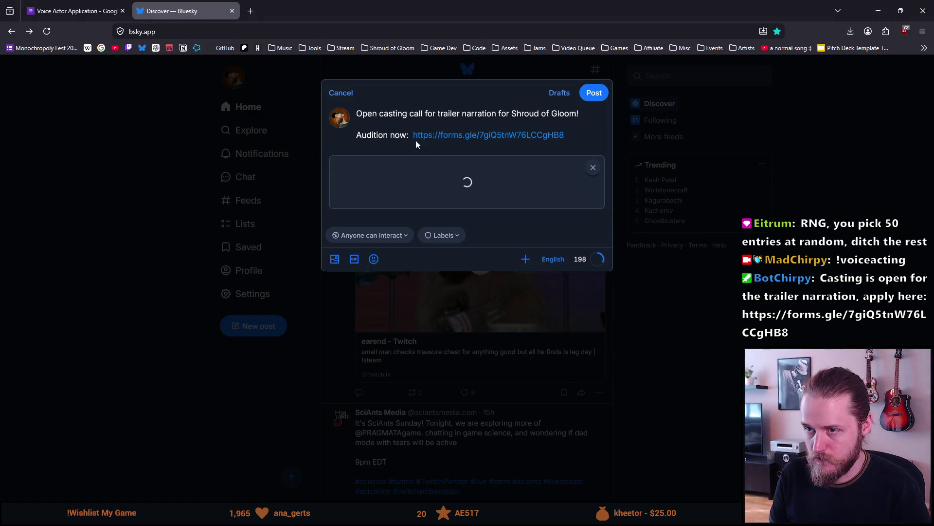
key(BackSpace)
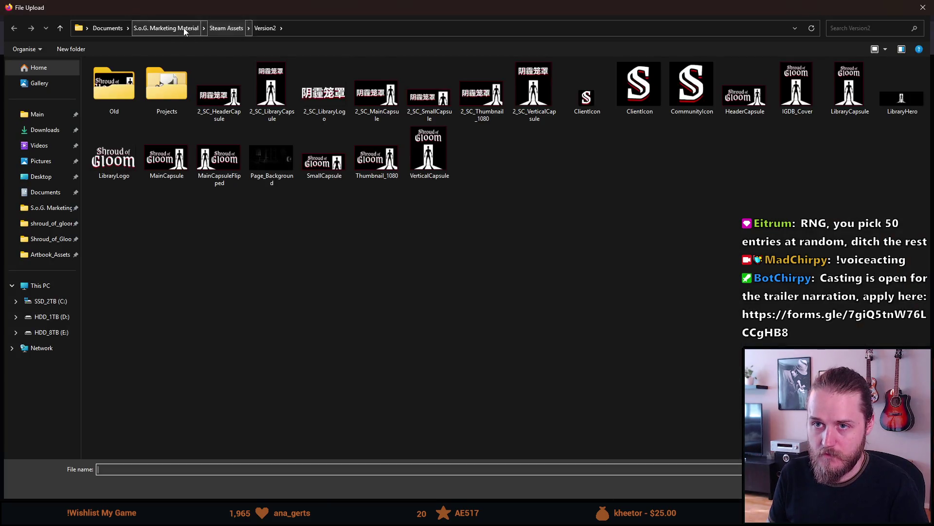
click(184, 28)
double_click(159, 281)
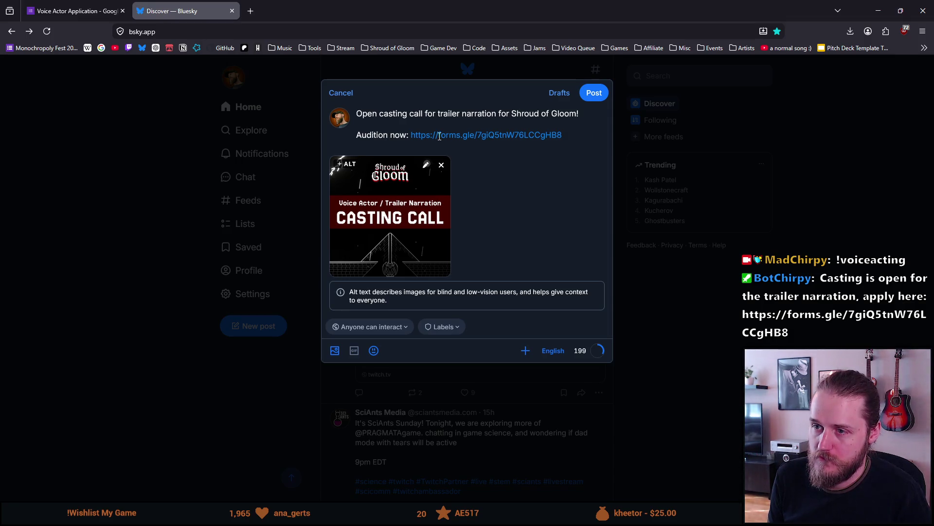
click(110, 11)
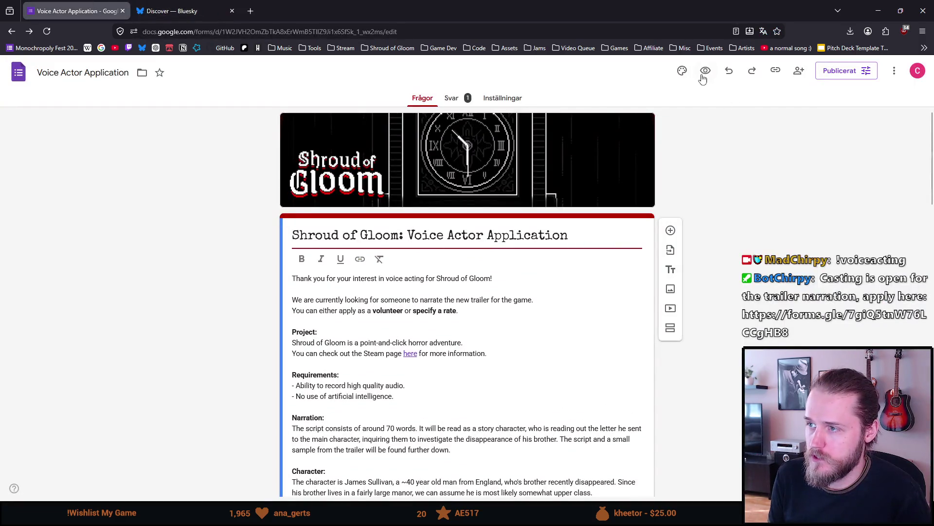
Preview the Voice Actor Application form as respondents see it, then return to the Bluesky draft
click(703, 71)
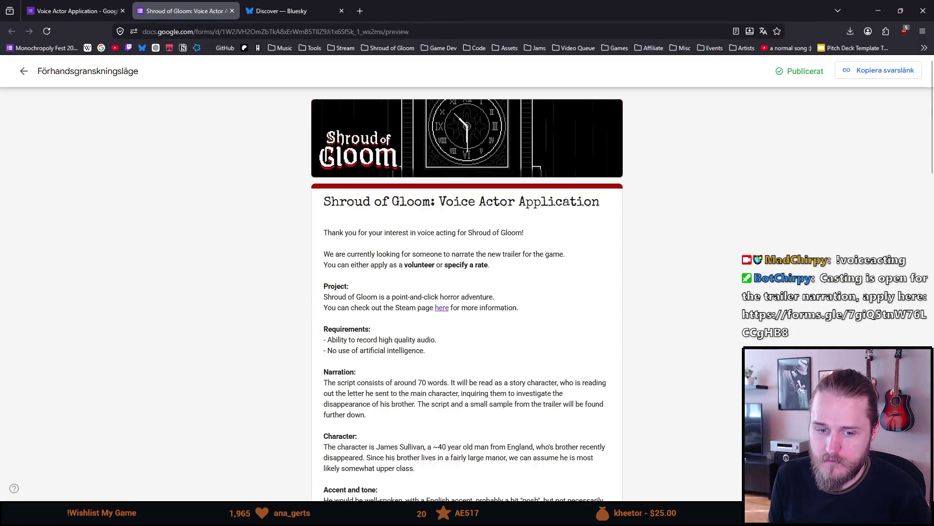
scroll(141, 371, down, 2)
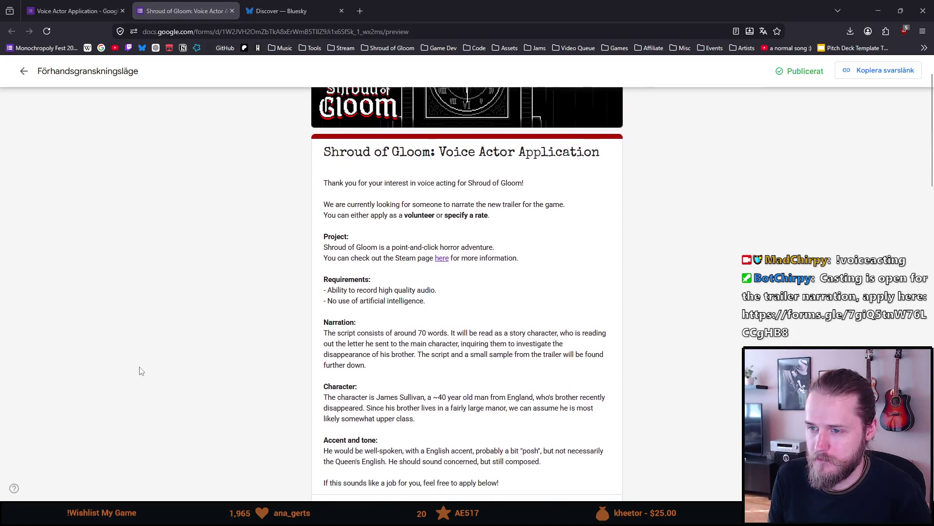
scroll(141, 371, down, 3)
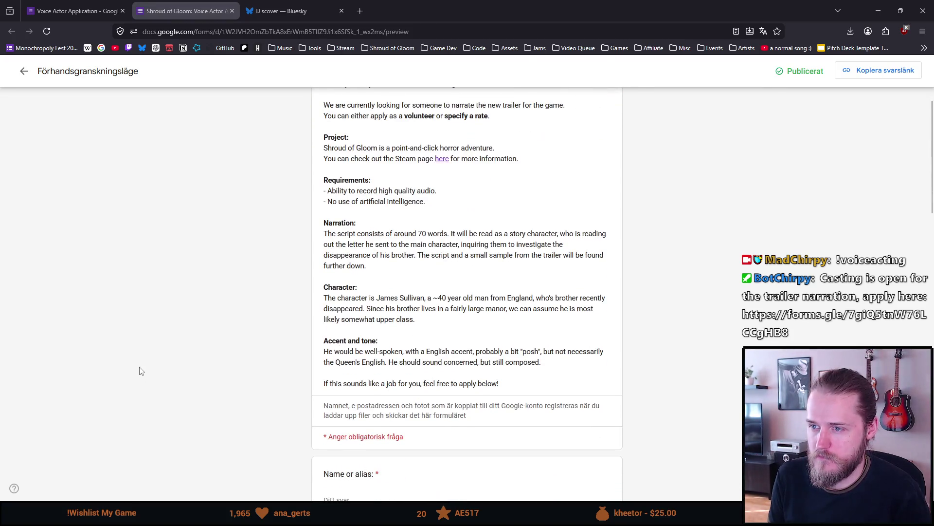
scroll(141, 371, down, 2)
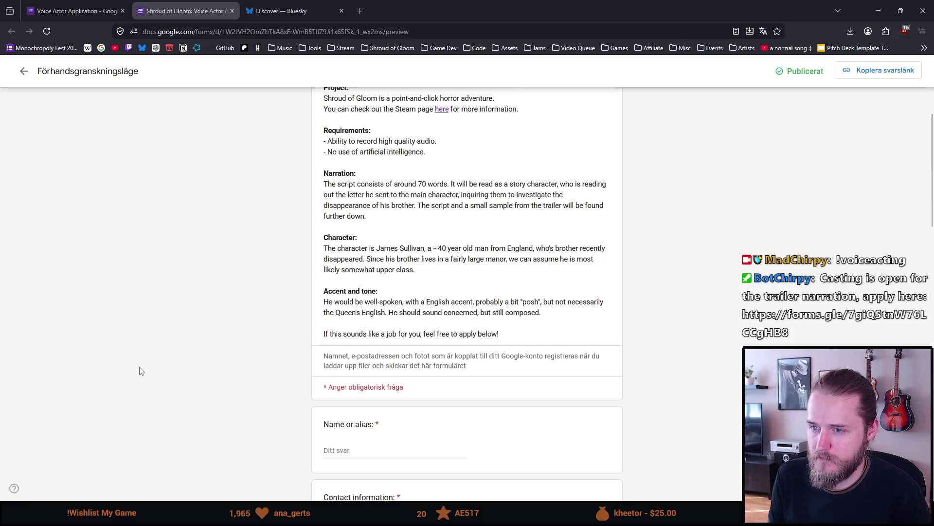
scroll(141, 371, down, 2)
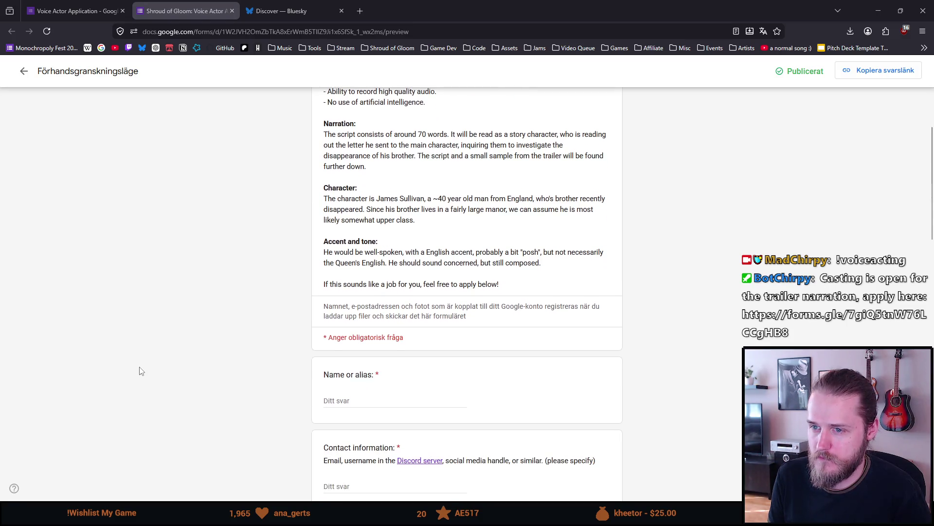
scroll(141, 372, down, 2)
scroll(141, 371, down, 2)
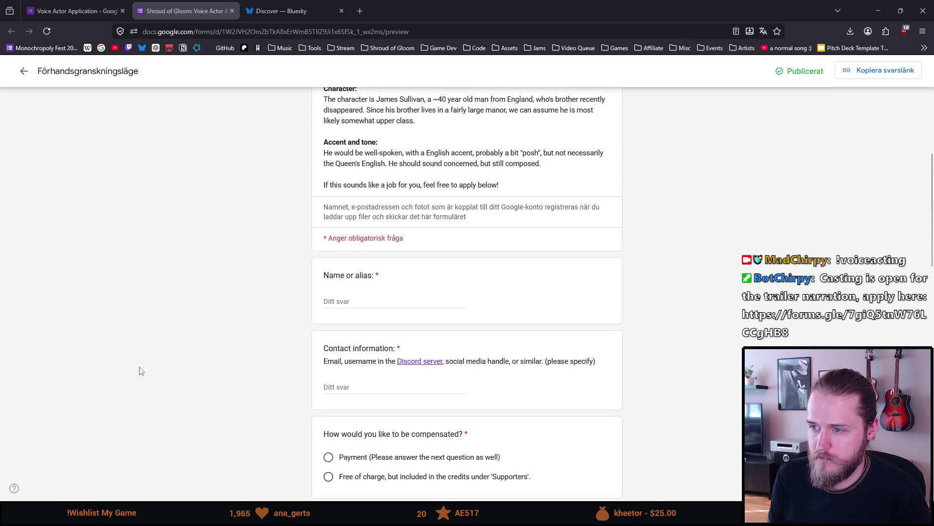
scroll(142, 371, down, 2)
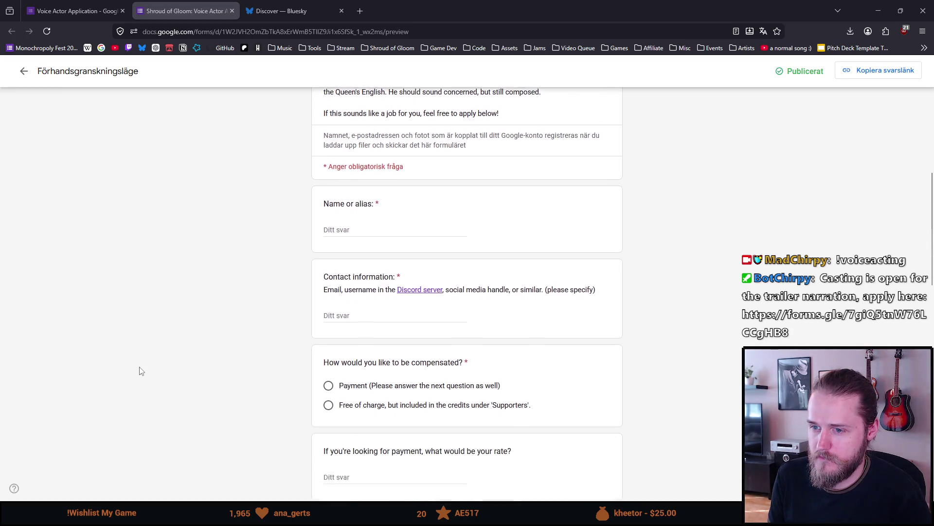
scroll(140, 371, down, 1)
scroll(141, 371, down, 1)
scroll(141, 371, down, 2)
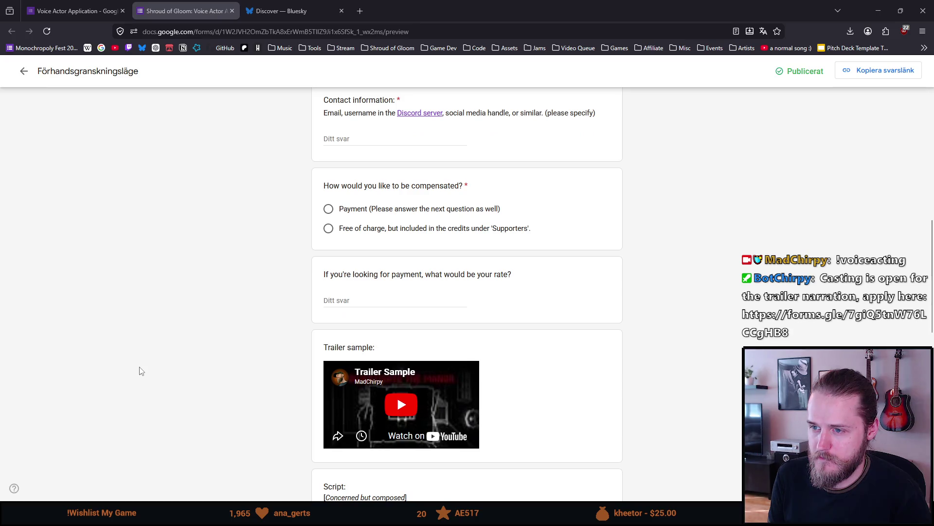
scroll(141, 371, down, 1)
scroll(140, 371, down, 1)
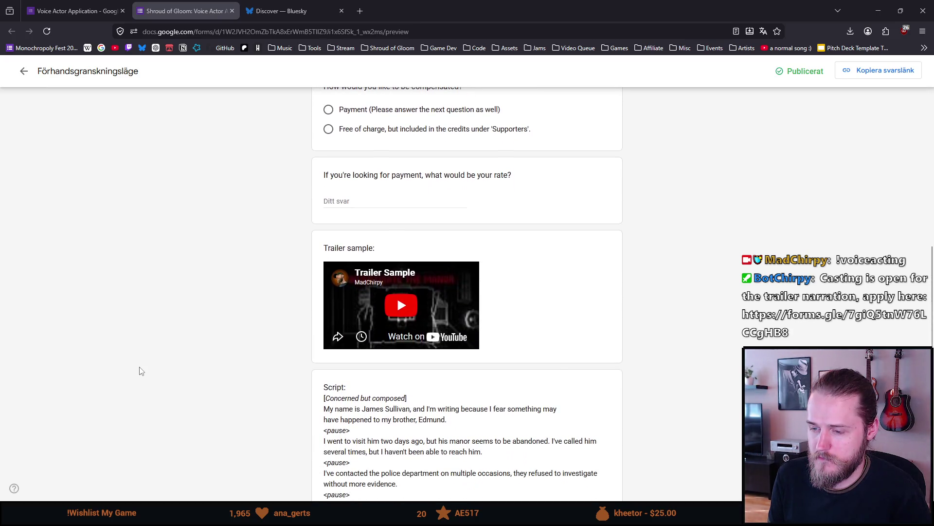
scroll(141, 371, down, 1)
scroll(140, 371, down, 2)
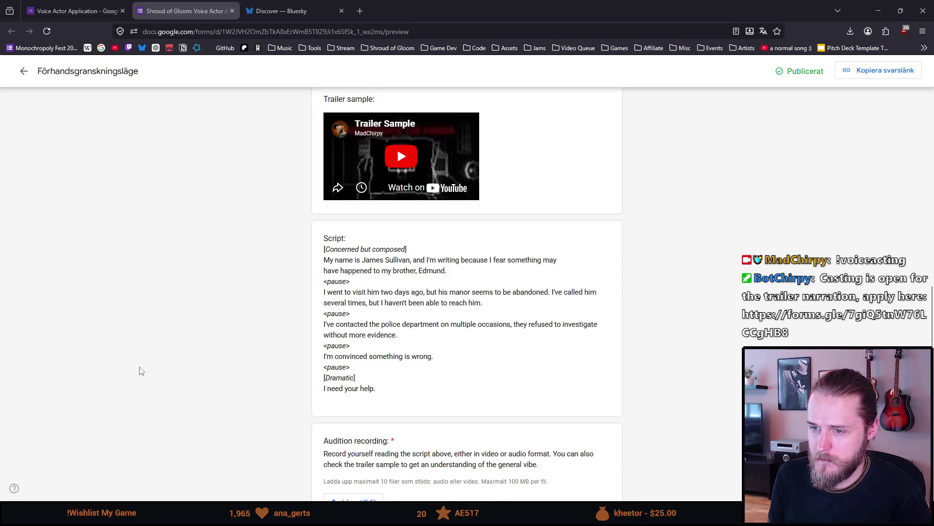
scroll(141, 371, down, 1)
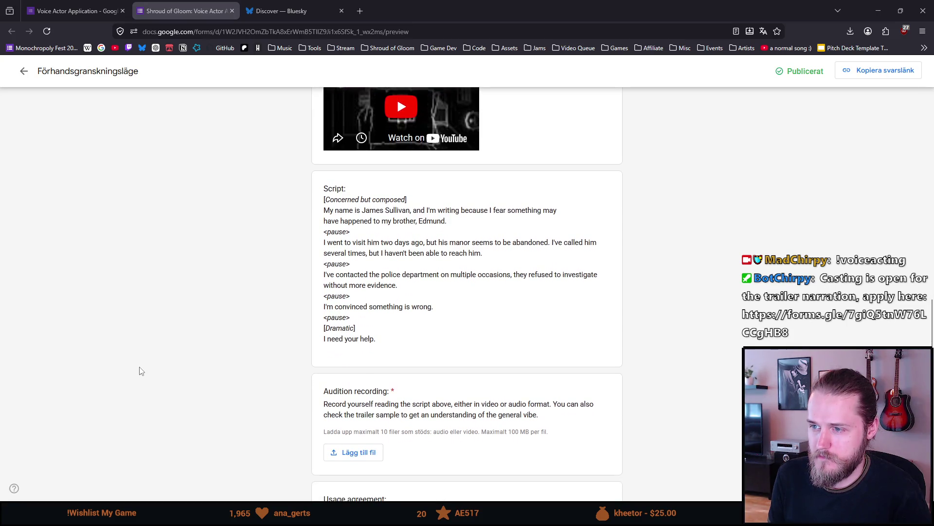
scroll(140, 371, down, 1)
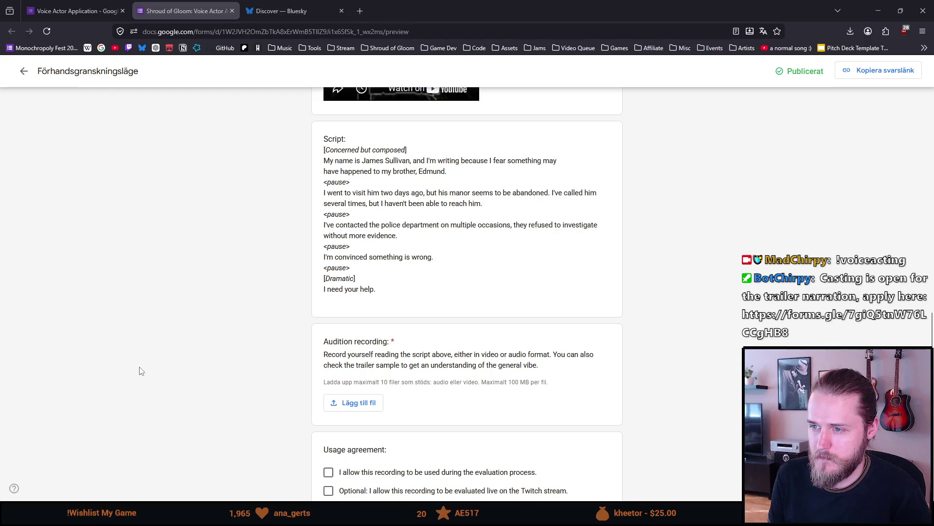
scroll(142, 371, down, 1)
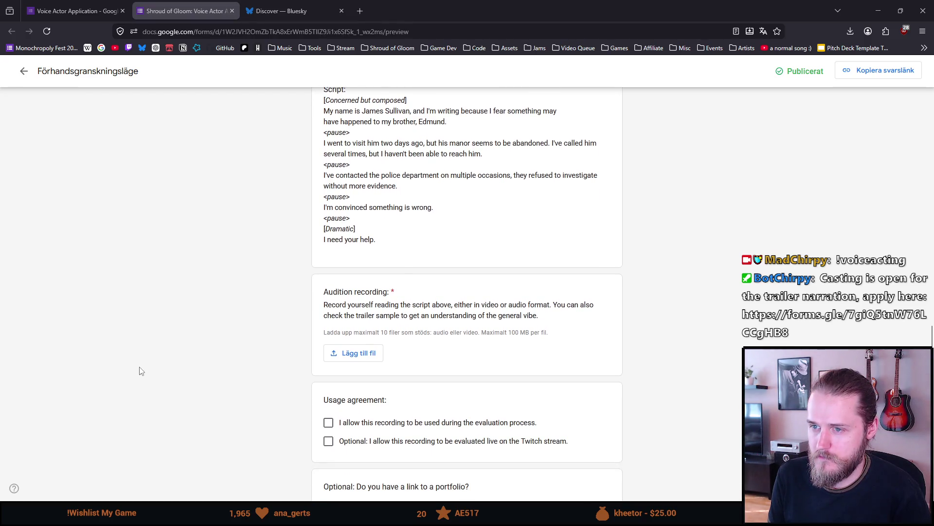
scroll(141, 371, down, 1)
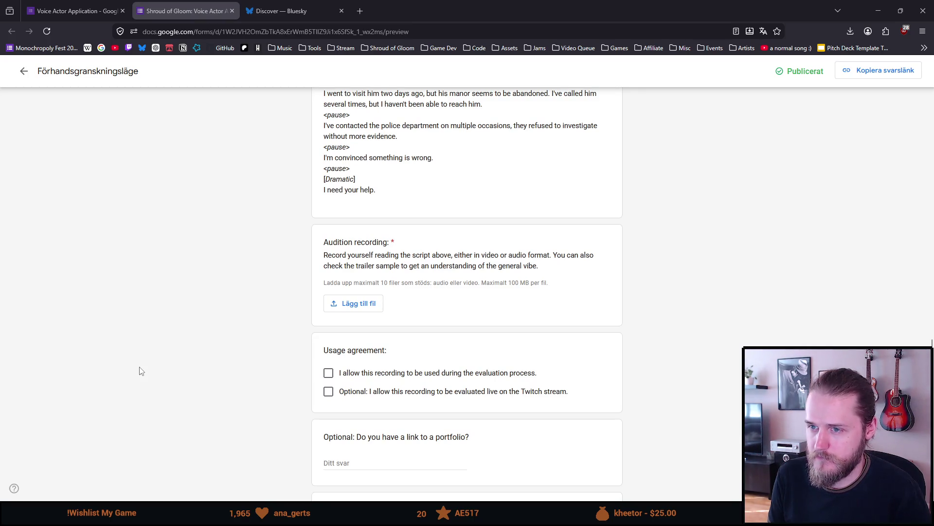
scroll(141, 371, down, 1)
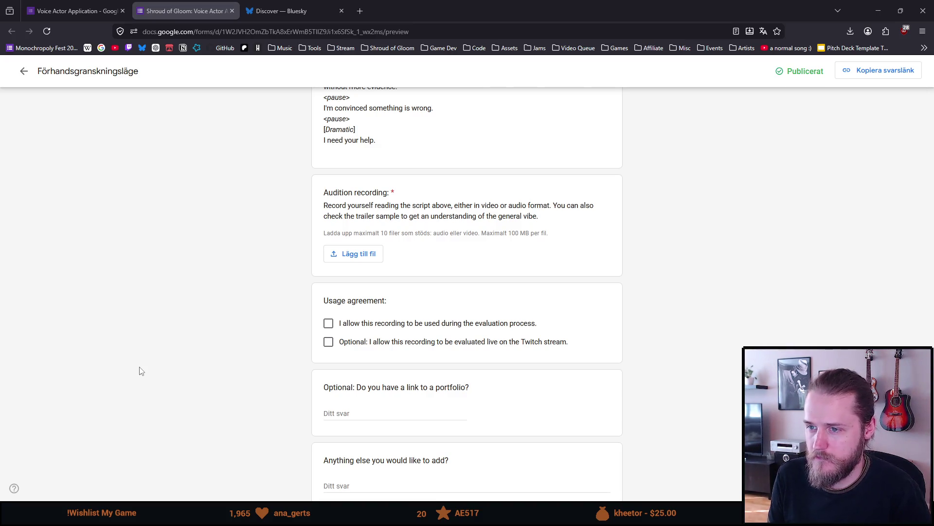
scroll(141, 371, down, 1)
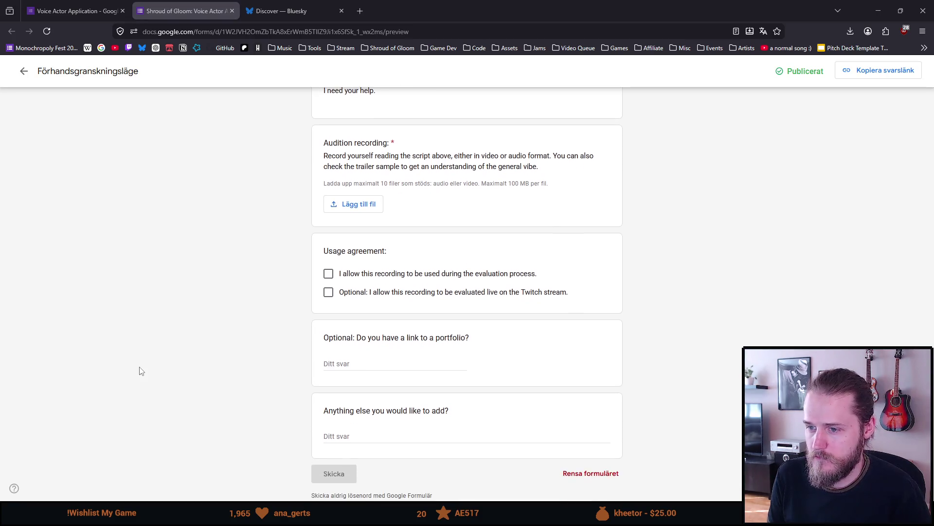
scroll(141, 372, down, 1)
scroll(141, 370, up, 1)
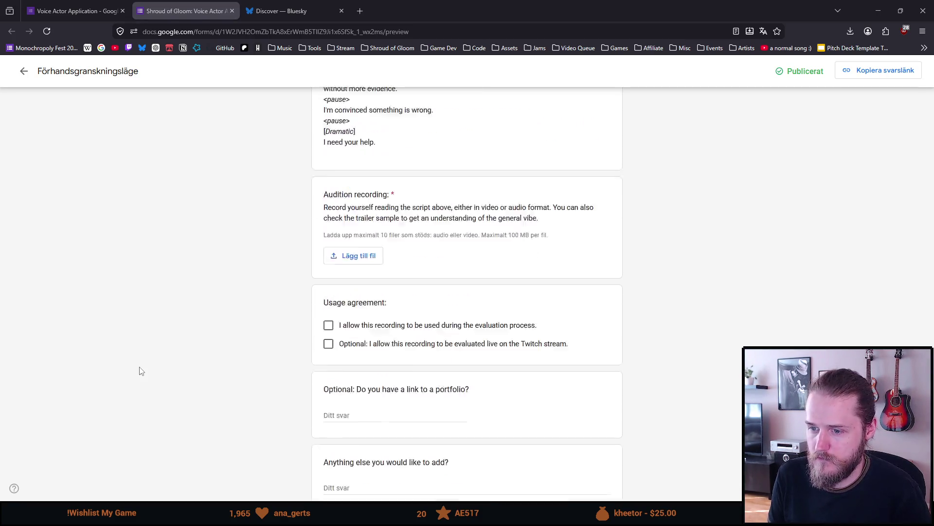
scroll(141, 369, up, 5)
scroll(141, 369, up, 7)
click(285, 10)
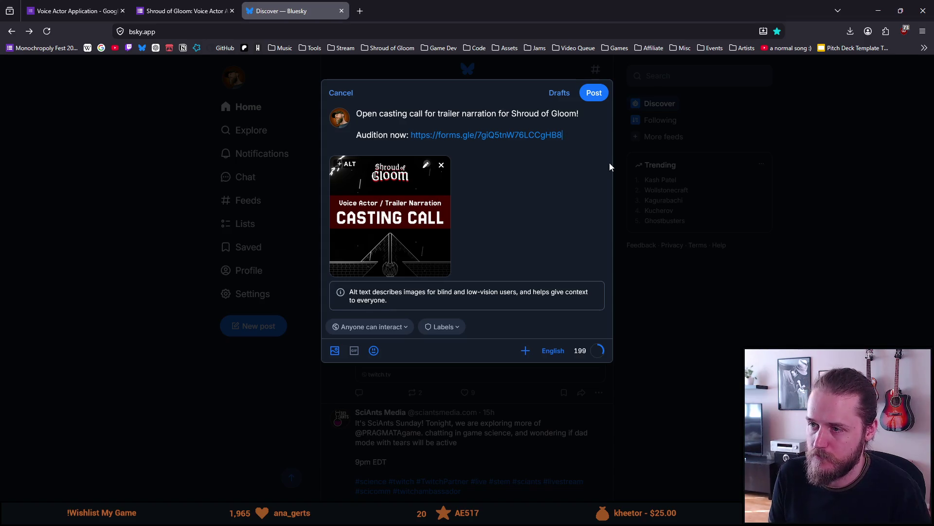
Add a new line with '#voiceacting #castingcall' below the link in the Bluesky draft
key(Return)
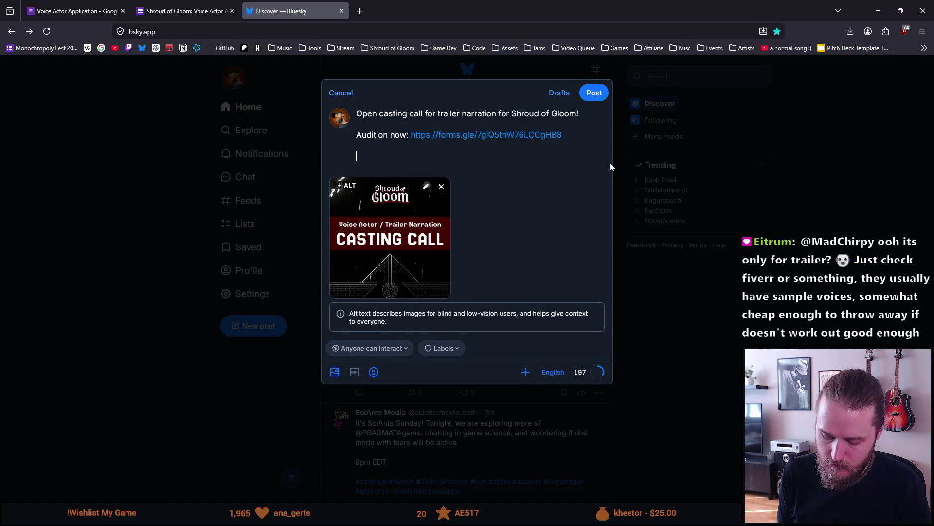
text(voiceactin)
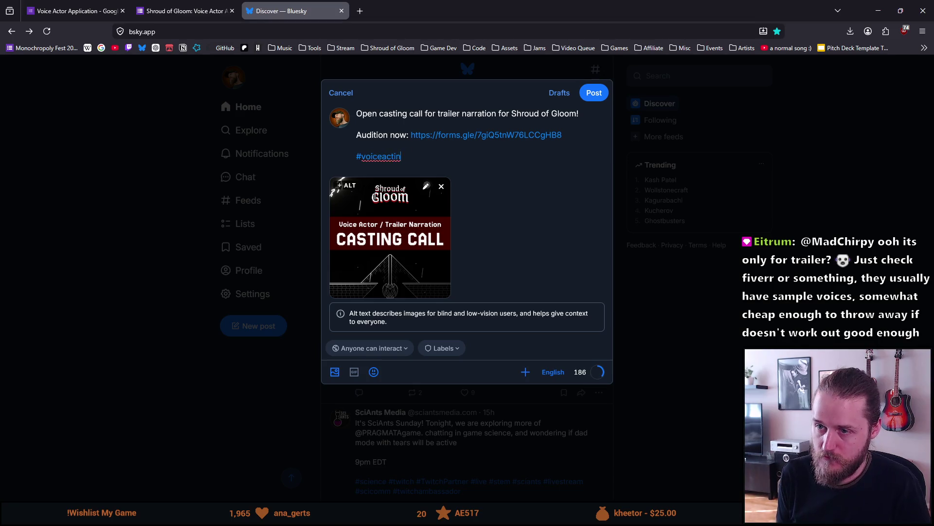
text(g #casting)
text(call)
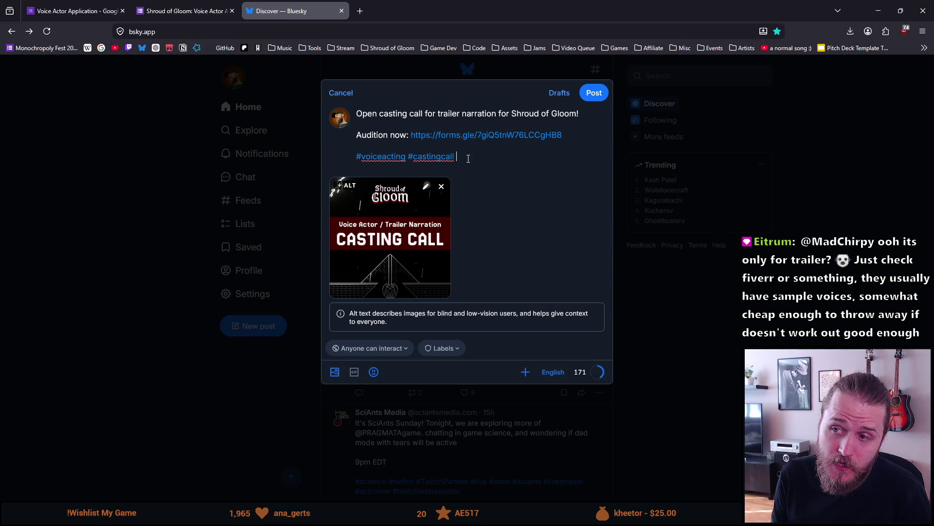
key(BackSpace)
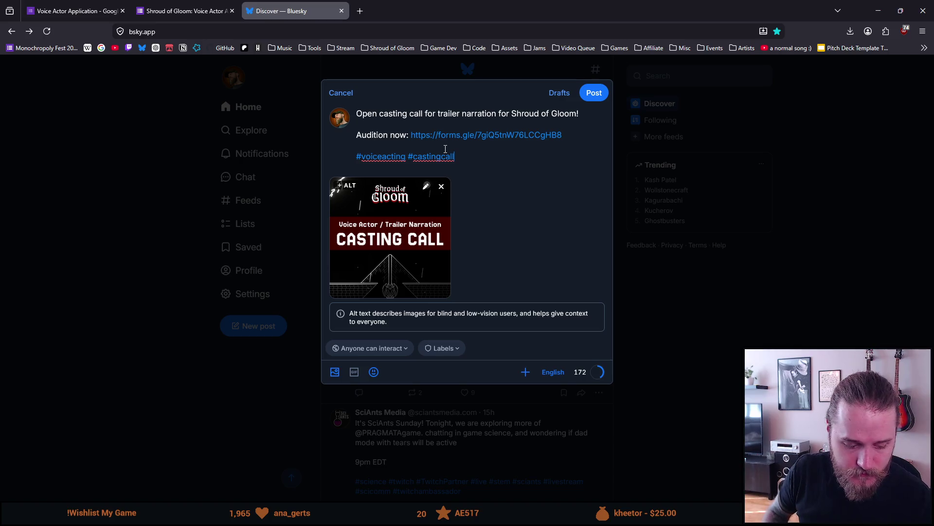
click(182, 10)
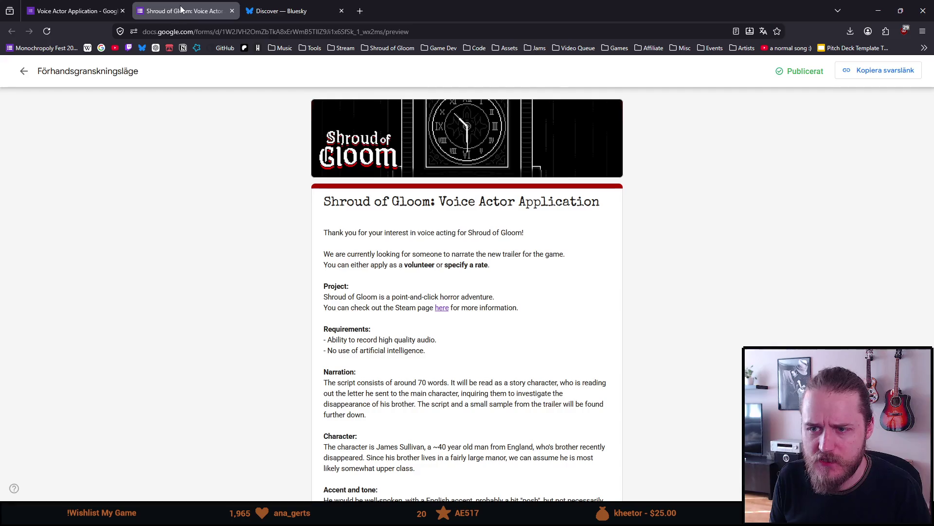
scroll(203, 206, down, 5)
scroll(203, 207, down, 3)
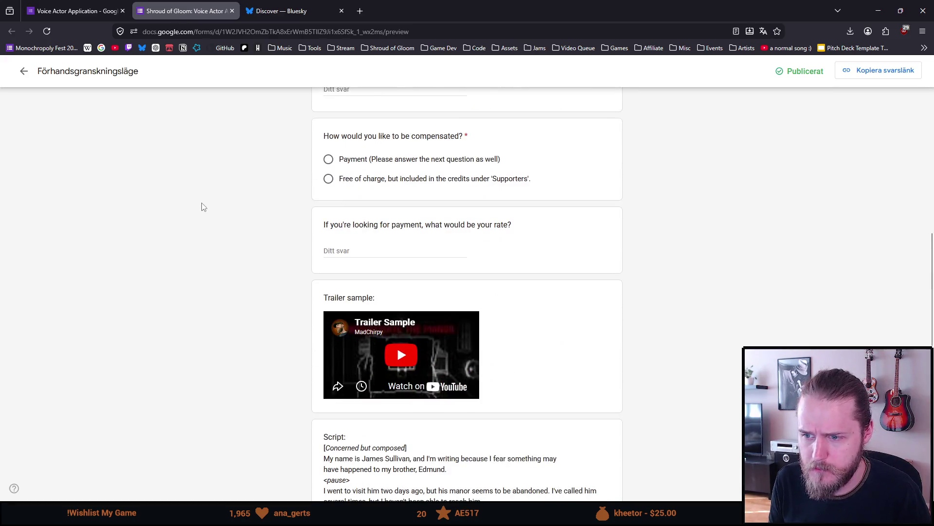
scroll(203, 207, down, 3)
scroll(195, 206, down, 1)
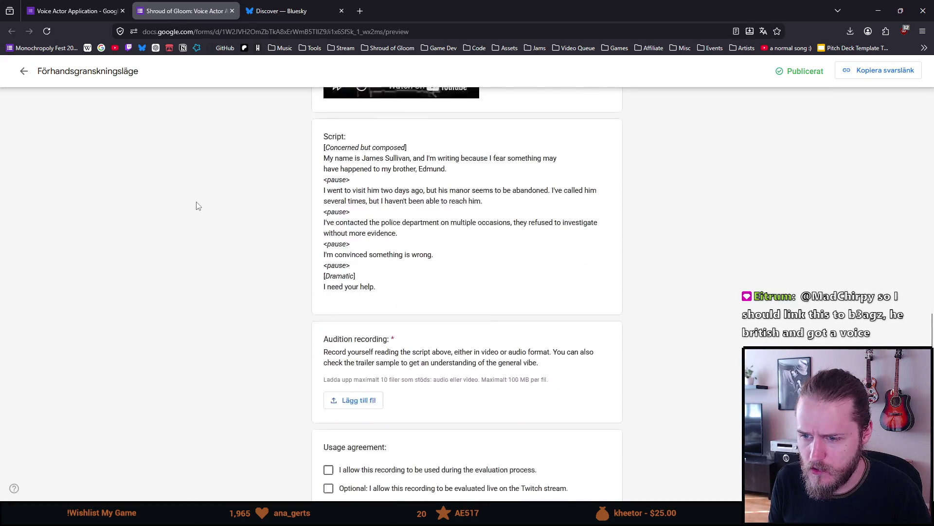
scroll(196, 206, down, 3)
scroll(196, 206, down, 1)
scroll(325, 227, up, 4)
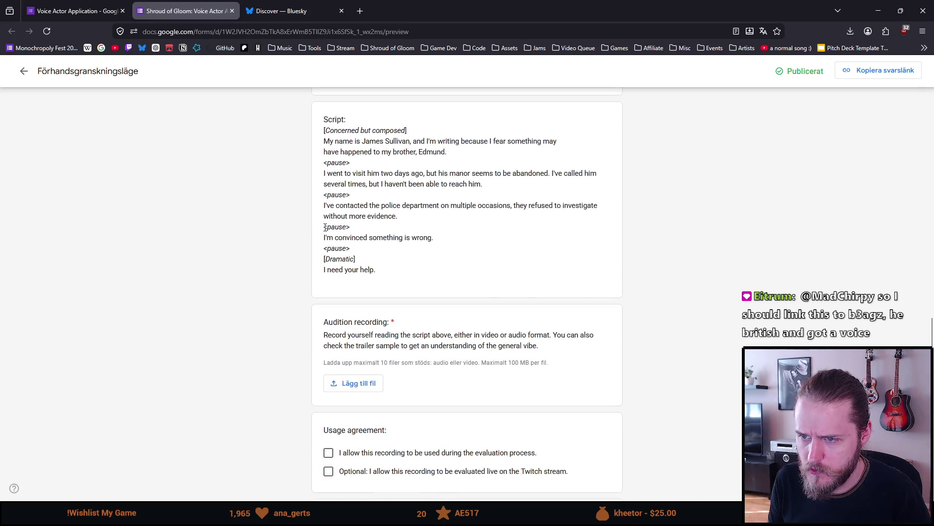
scroll(326, 227, up, 3)
scroll(326, 227, up, 4)
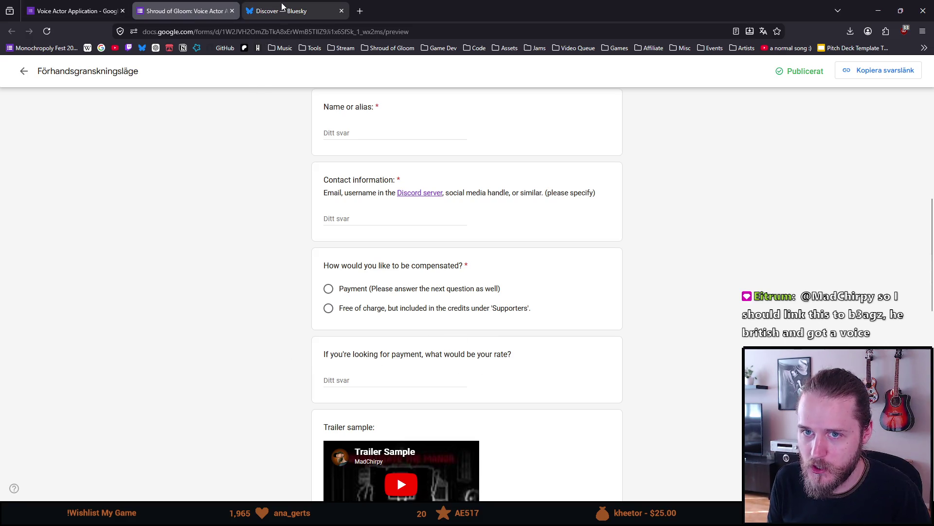
click(282, 11)
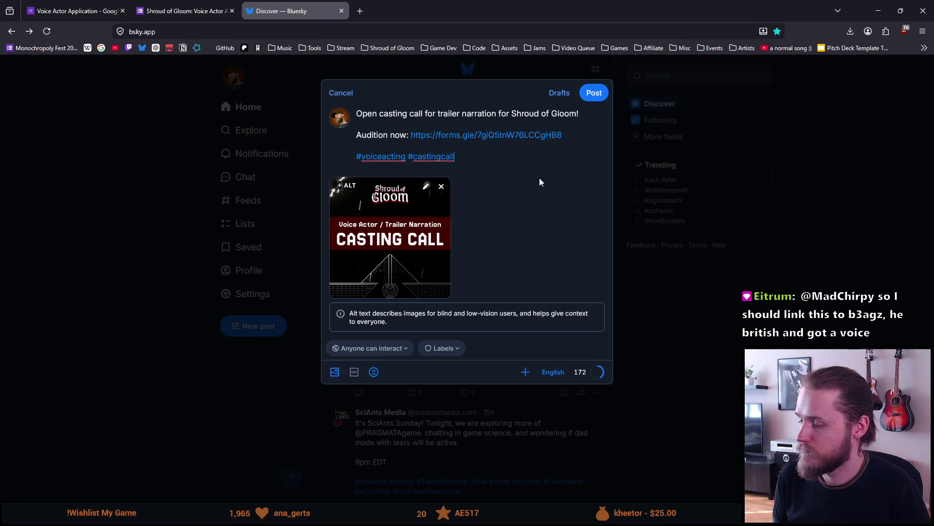
text(#voiceove)
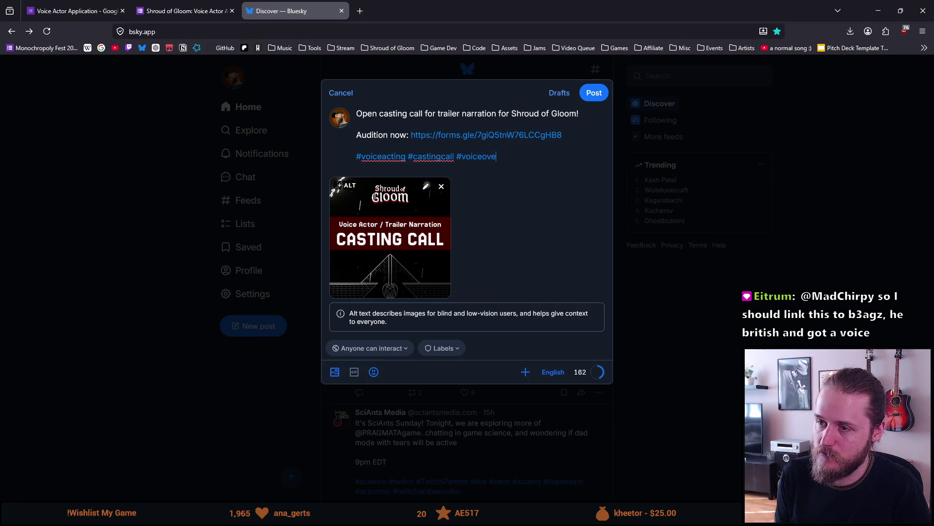
text(r)
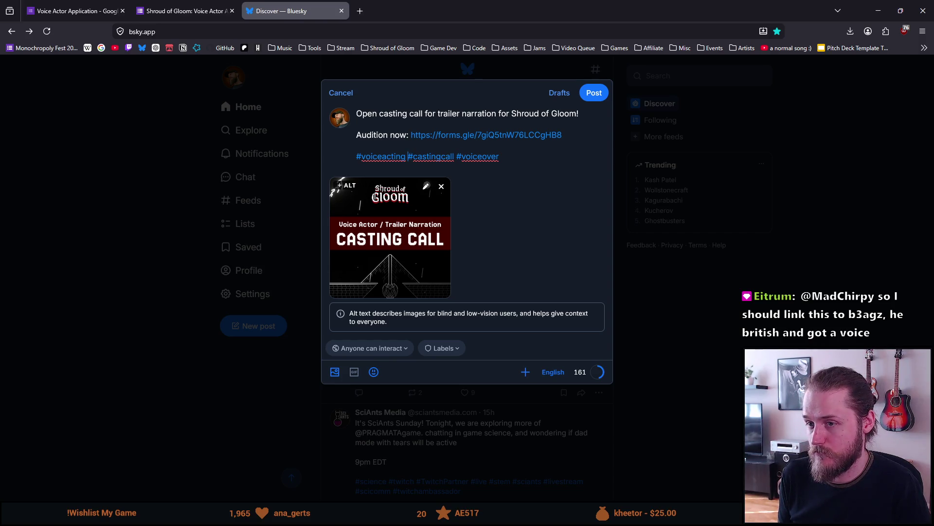
text(#voiceac)
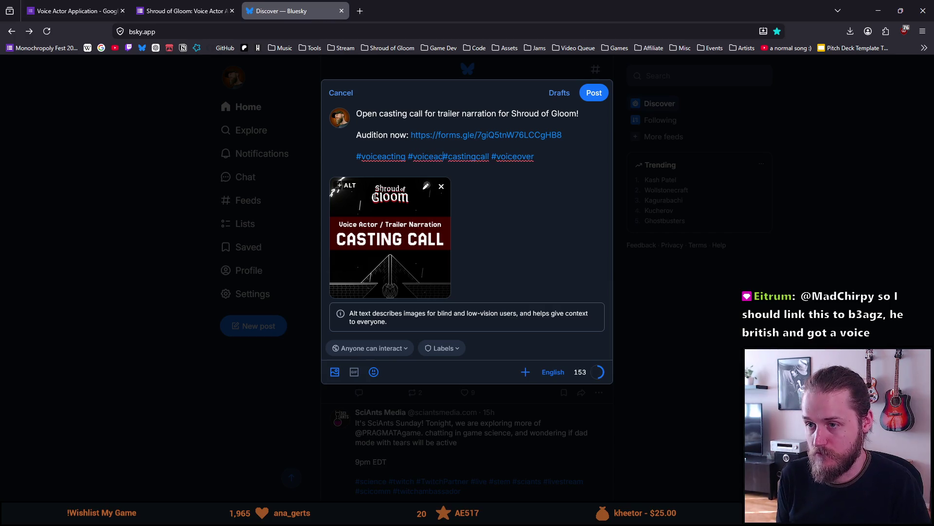
text(tor)
Finish the hashtag line with #videogame and publish the casting-call post
key(End)
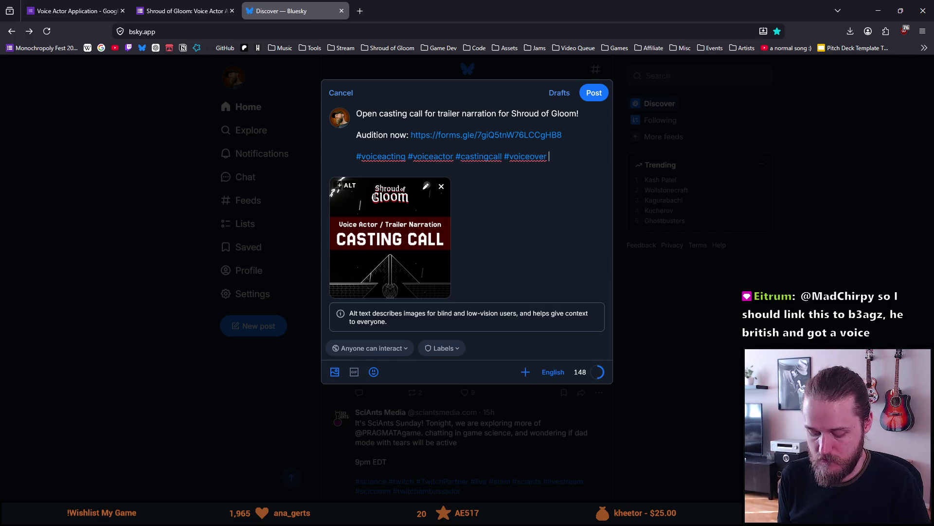
text(videogam)
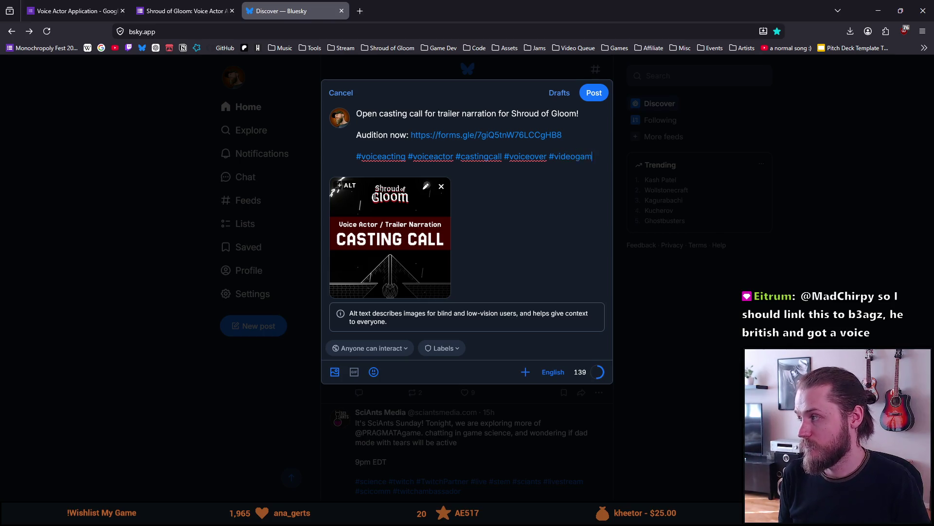
text(e)
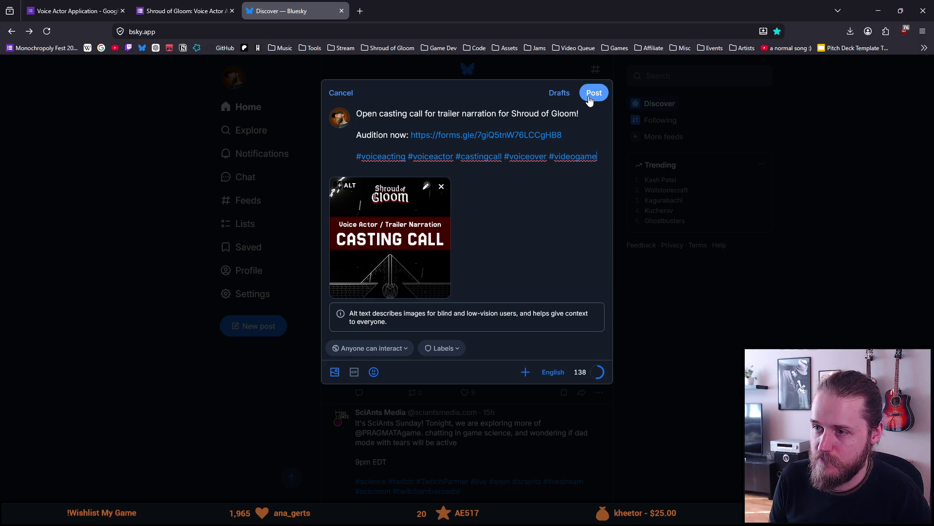
click(186, 12)
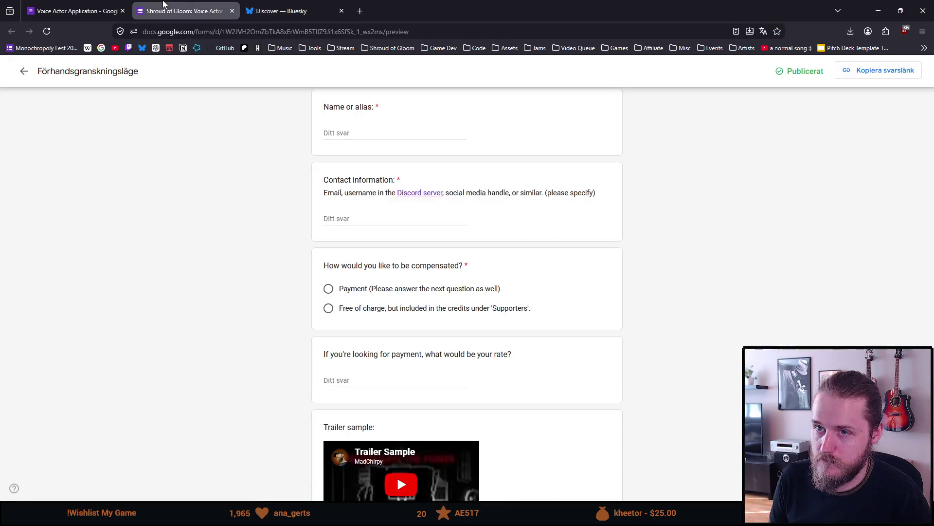
click(294, 11)
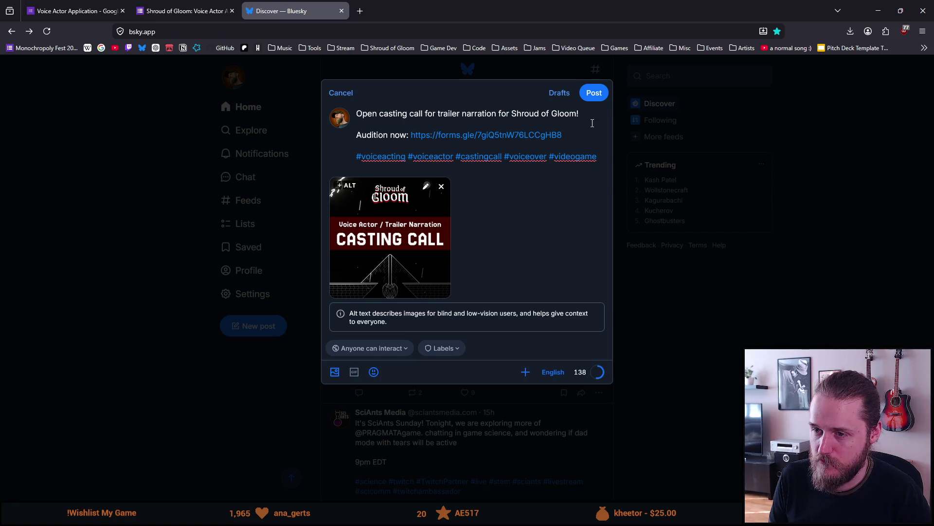
click(593, 95)
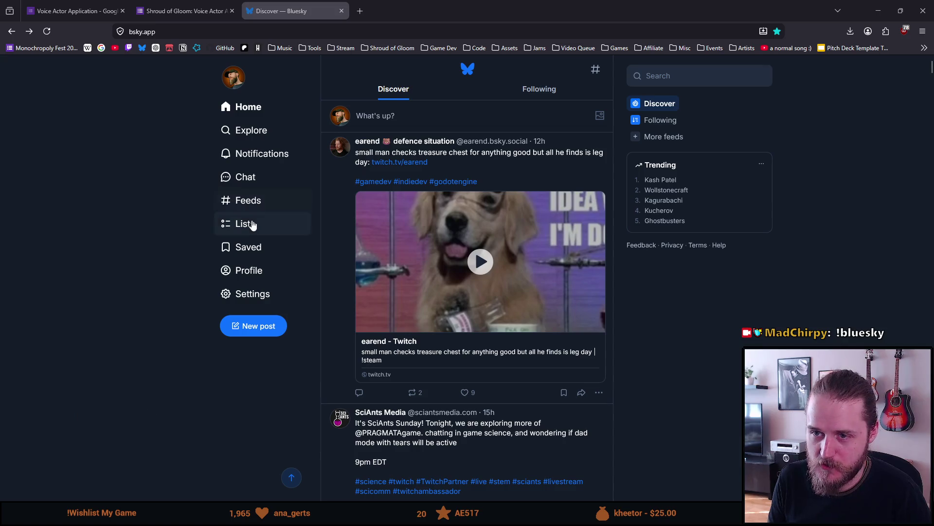
Open the MadChirpy profile, copy its address and reload to show the new post
click(240, 273)
click(187, 31)
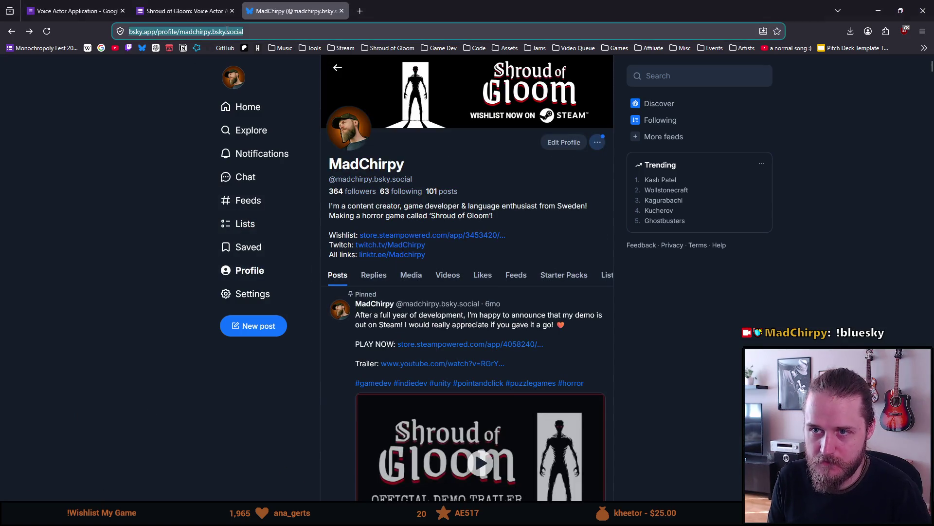
key(alt+Tab)
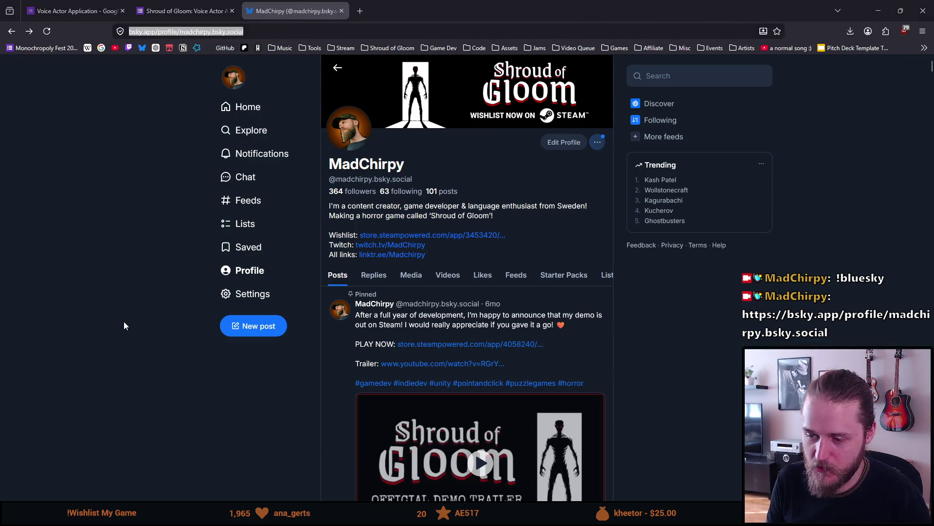
scroll(123, 325, down, 4)
scroll(124, 326, down, 1)
scroll(125, 326, down, 2)
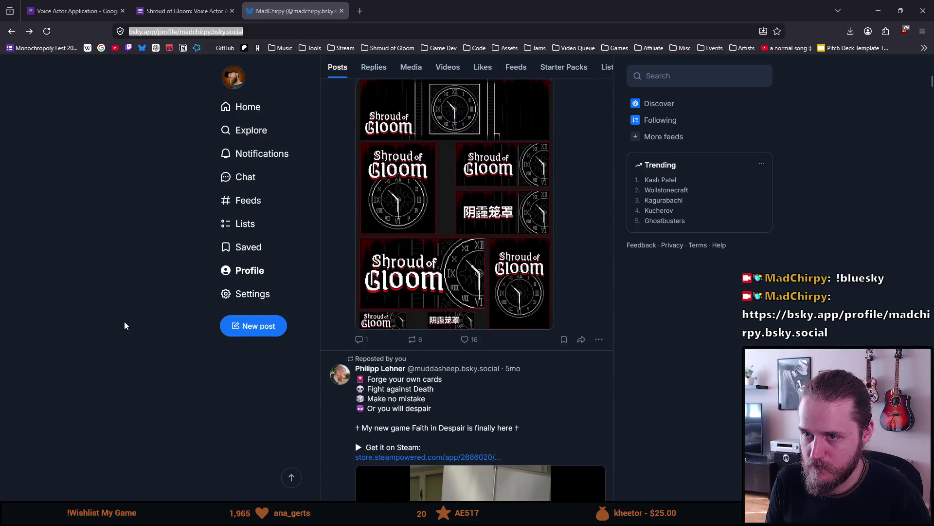
click(53, 30)
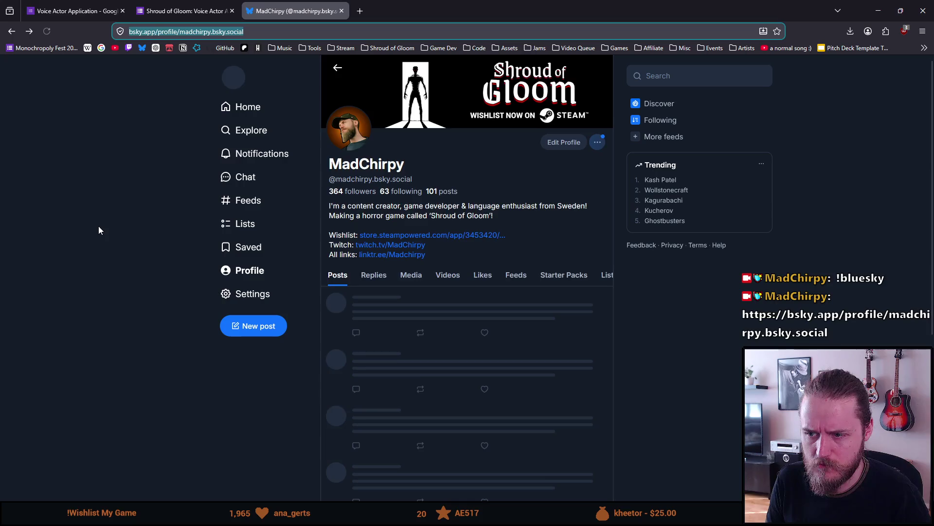
scroll(99, 230, down, 2)
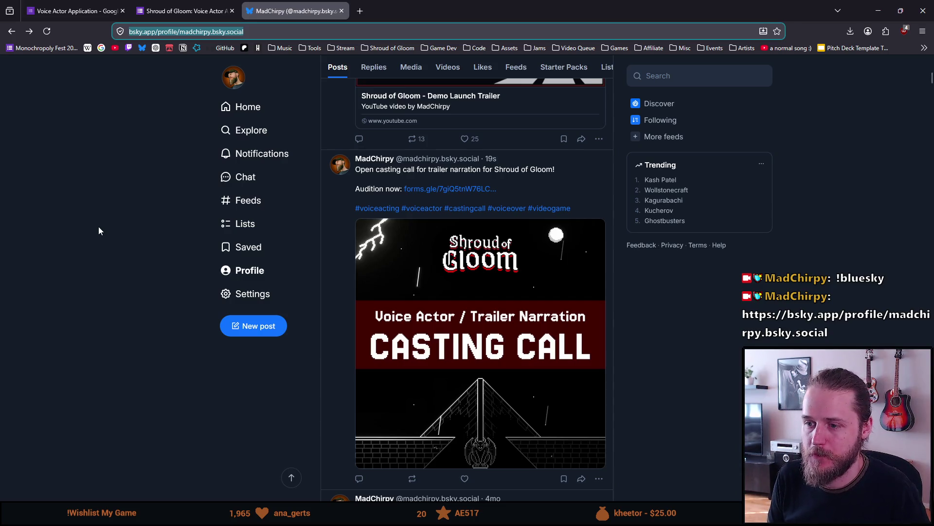
scroll(98, 227, up, 2)
scroll(99, 227, up, 2)
scroll(81, 205, up, 4)
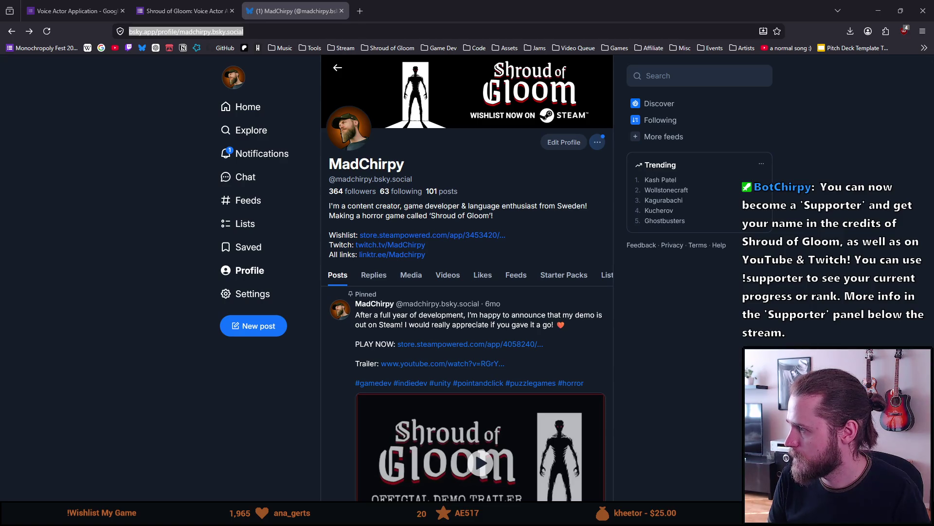
Dock the separate Instagram window back into the main browser as a tab
drag(518, 22, 519, 2)
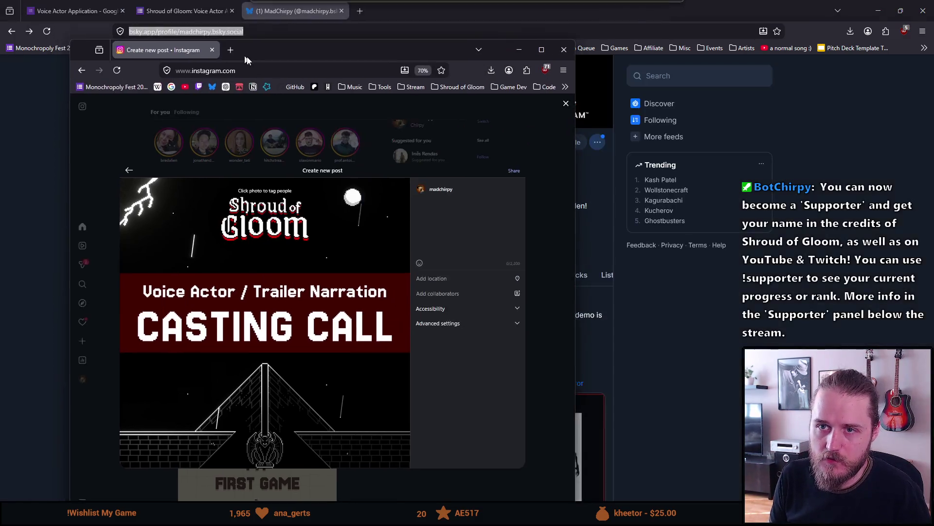
mouse_move(175, 13)
mouse_down()
mouse_move(189, 52)
mouse_move(351, 11)
mouse_up()
click(296, 11)
Copy the casting-call text from the Bluesky profile post and switch to the Instagram draft
click(239, 164)
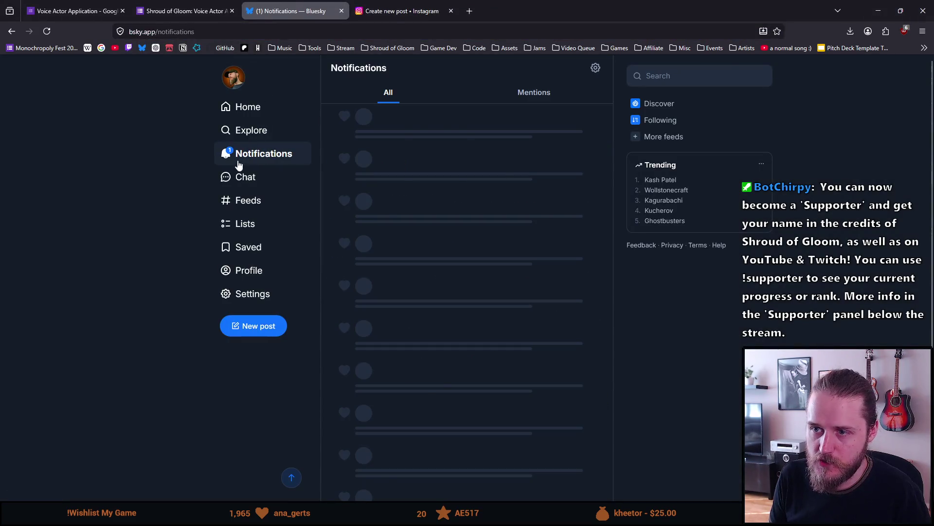
click(252, 111)
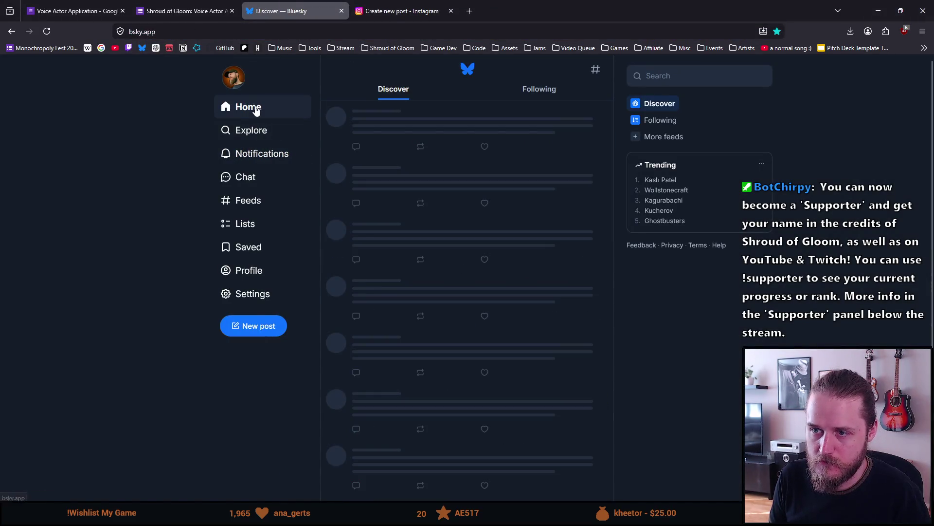
scroll(292, 234, down, 4)
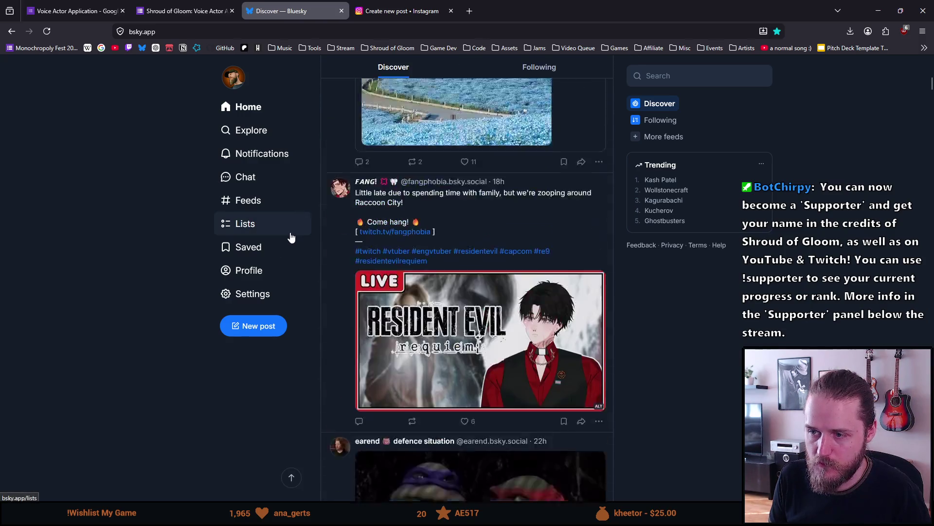
scroll(291, 237, down, 4)
scroll(290, 236, down, 5)
scroll(290, 236, down, 1)
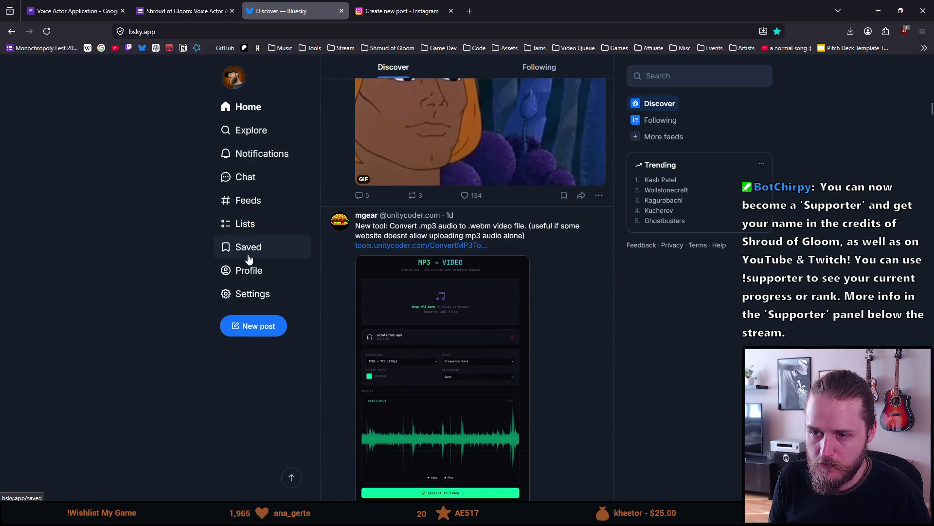
click(241, 271)
scroll(239, 292, down, 5)
scroll(238, 305, down, 2)
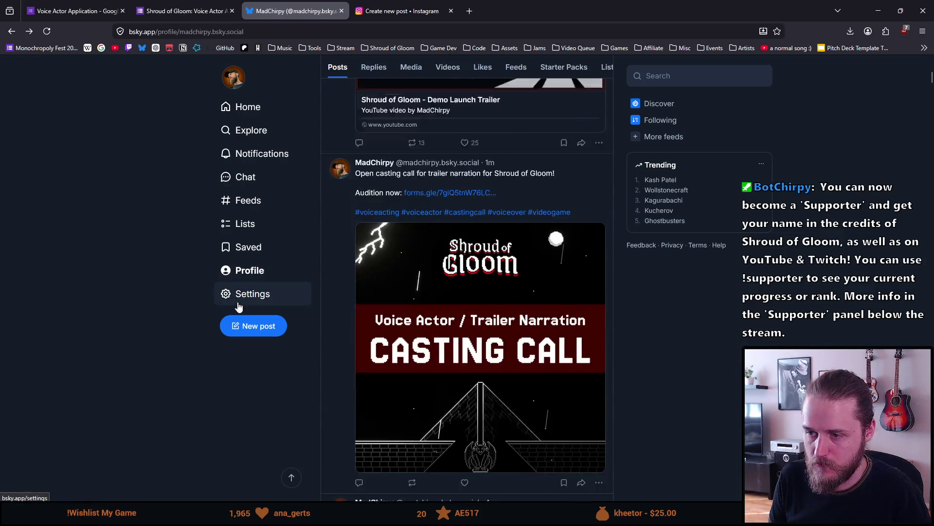
scroll(239, 307, down, 1)
drag(580, 163, 357, 127)
key(ctrl+c)
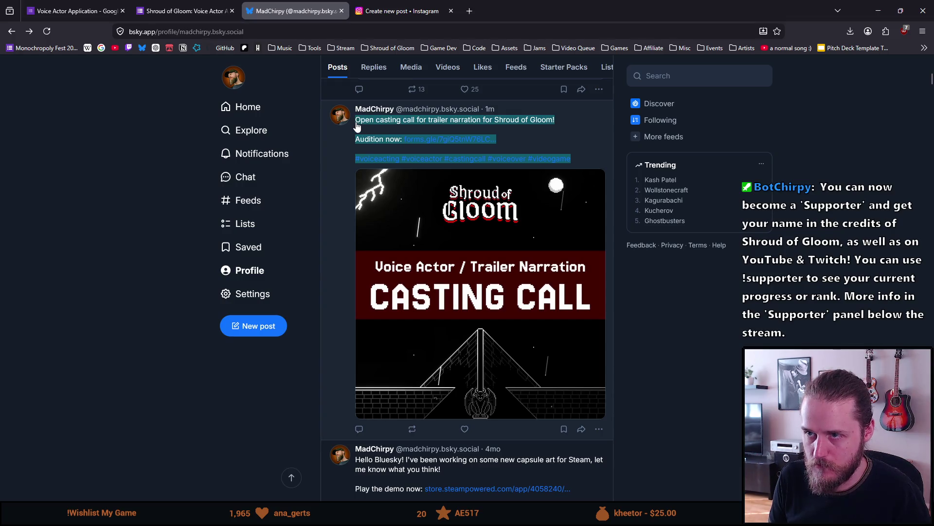
click(406, 10)
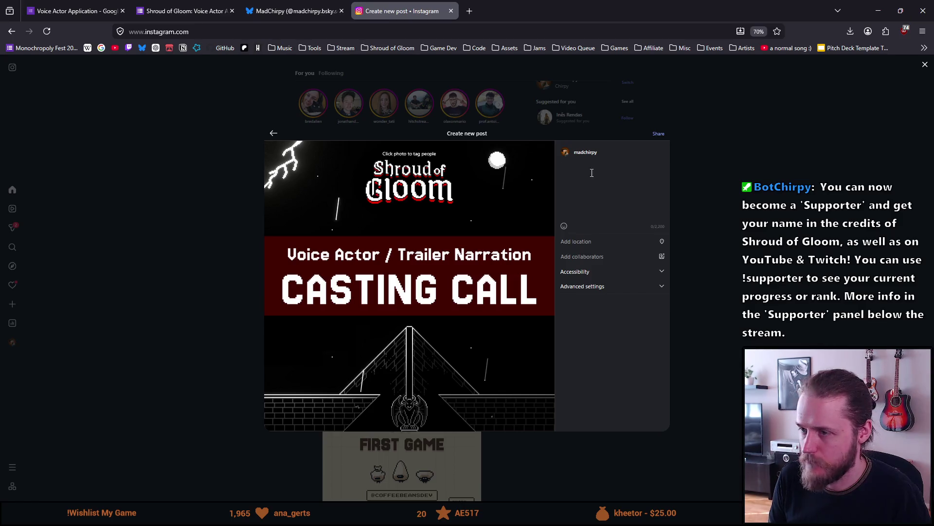
Paste the casting-call text as the caption, replacing the audition link line with 'Link in bio!'
click(591, 175)
key(ctrl+v)
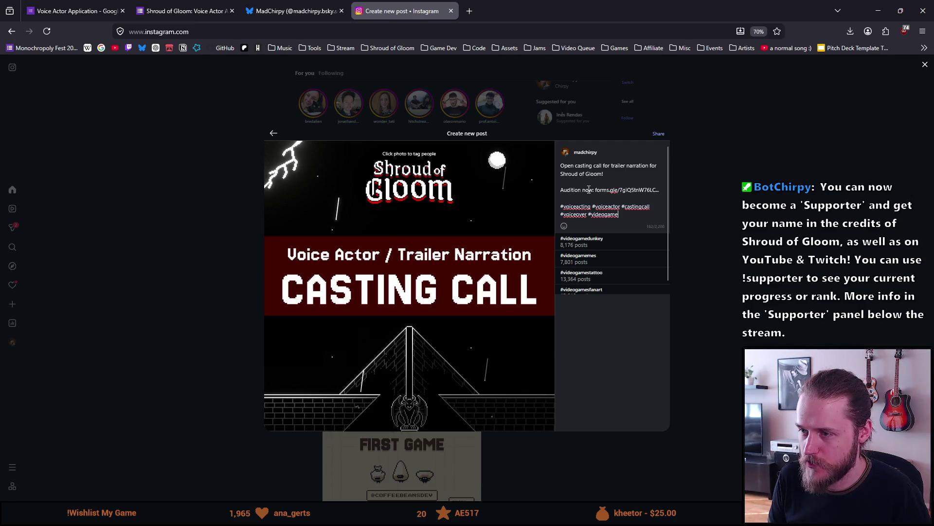
key(ctrl+a)
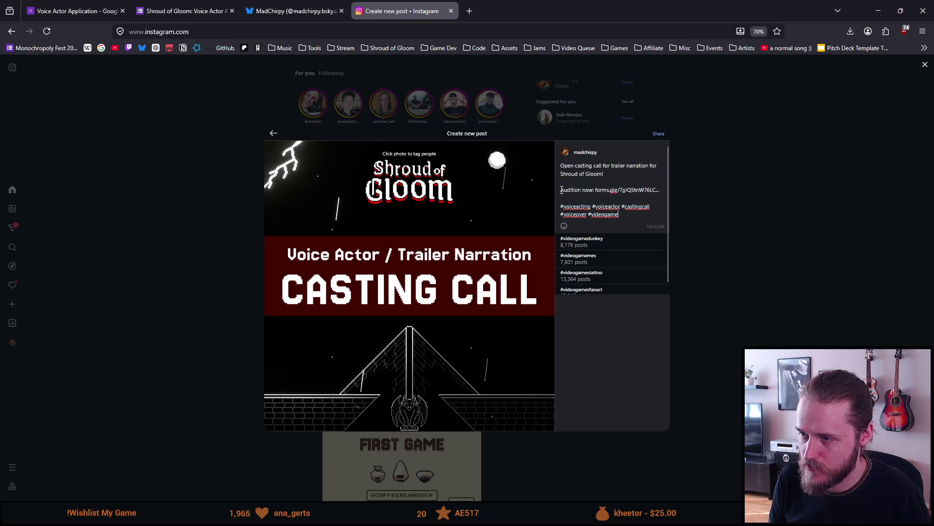
drag(562, 189, 667, 190)
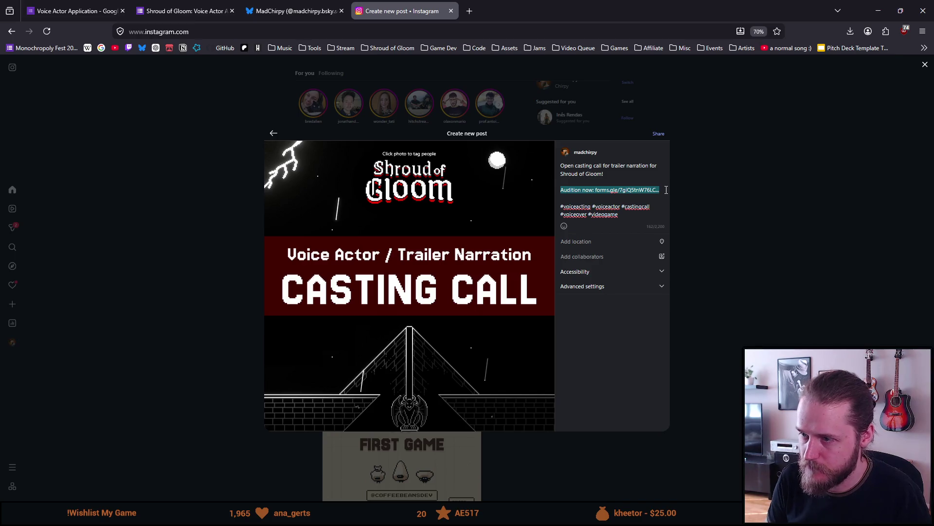
key(BackSpace)
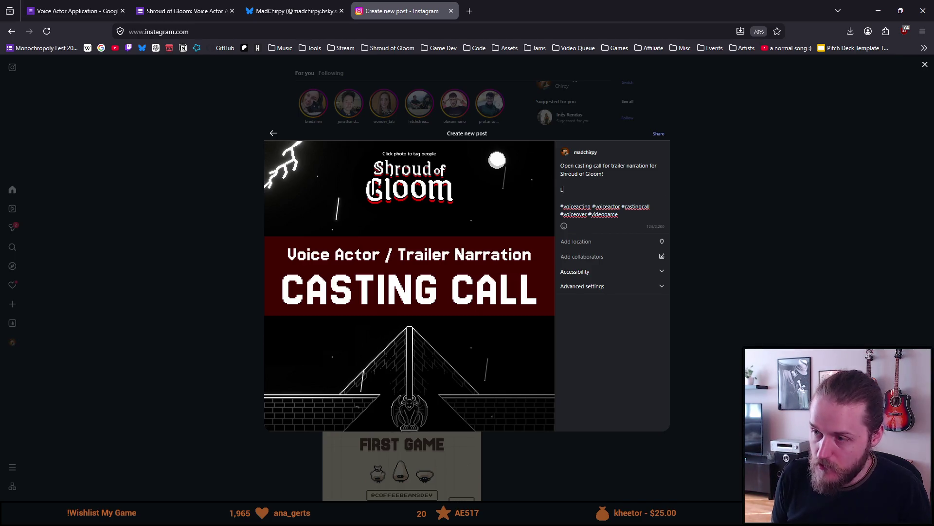
text(Link in bio!)
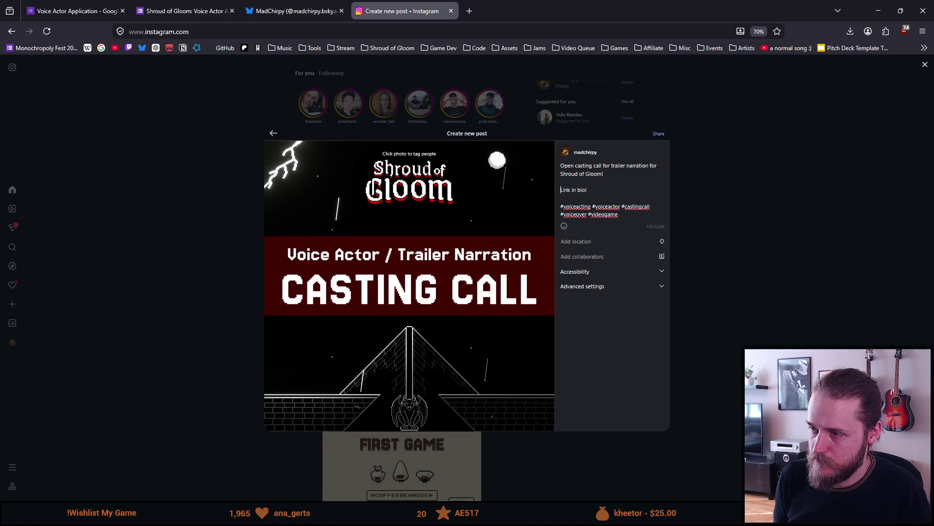
key(Home)
key(BackSpace)
key(BackSpace)
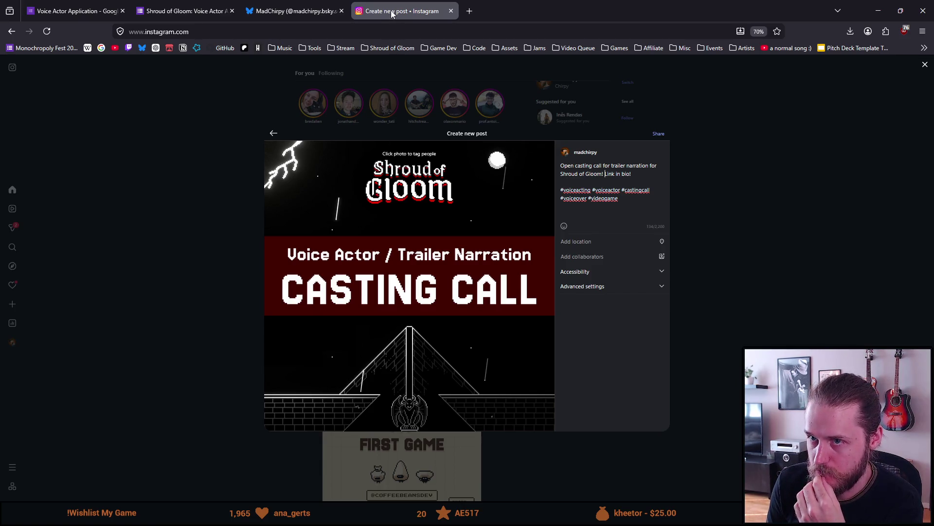
Close the Instagram new-post tab, leaving the Bluesky profile with the casting-call post
key(ctrl+w)
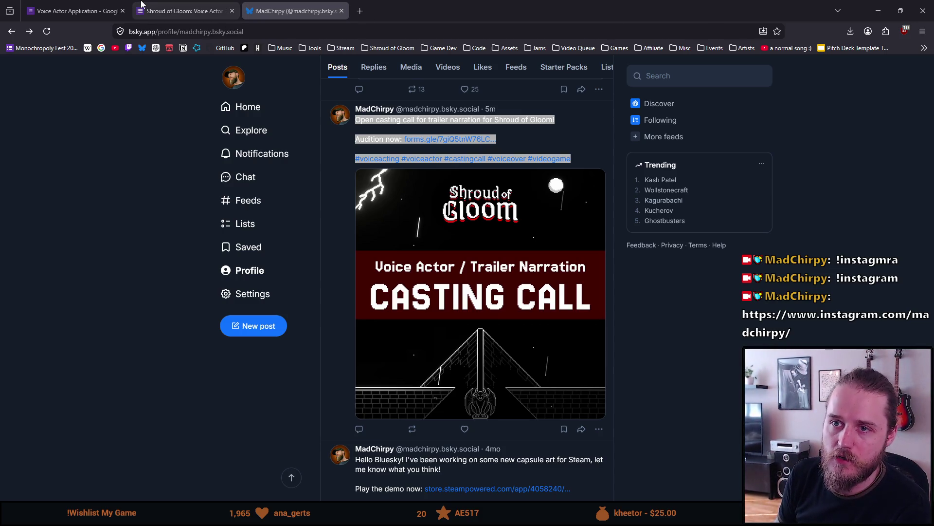
Return to the Voice Actor Application editor, check its settings, and show its questions
click(183, 11)
scroll(121, 125, up, 2)
scroll(121, 125, up, 5)
click(73, 10)
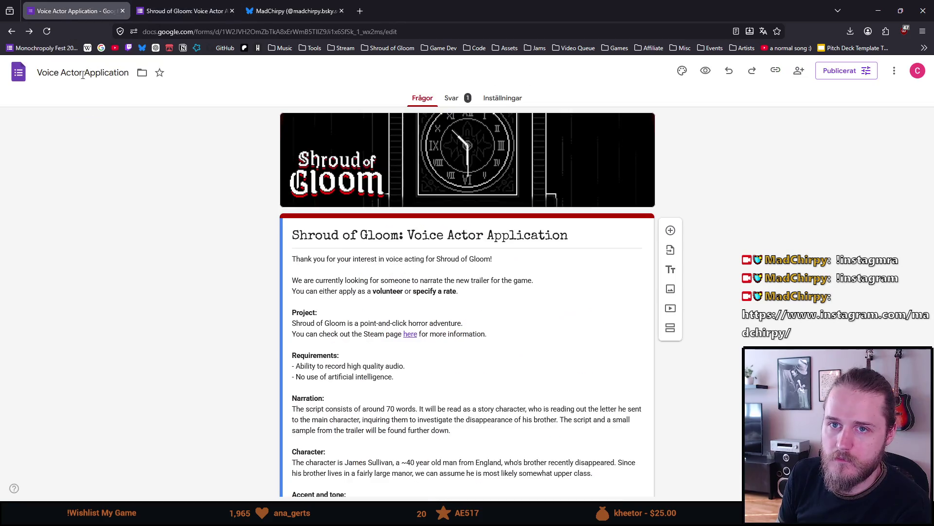
click(499, 98)
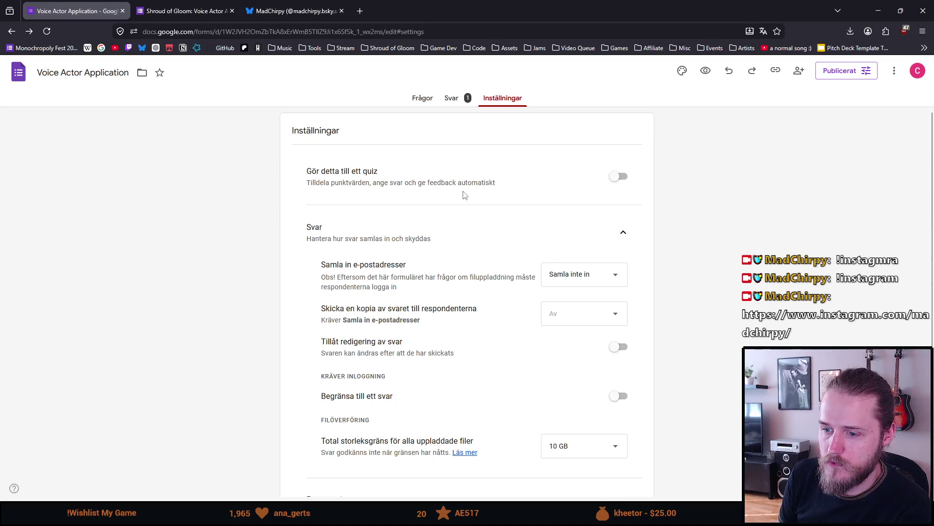
click(422, 98)
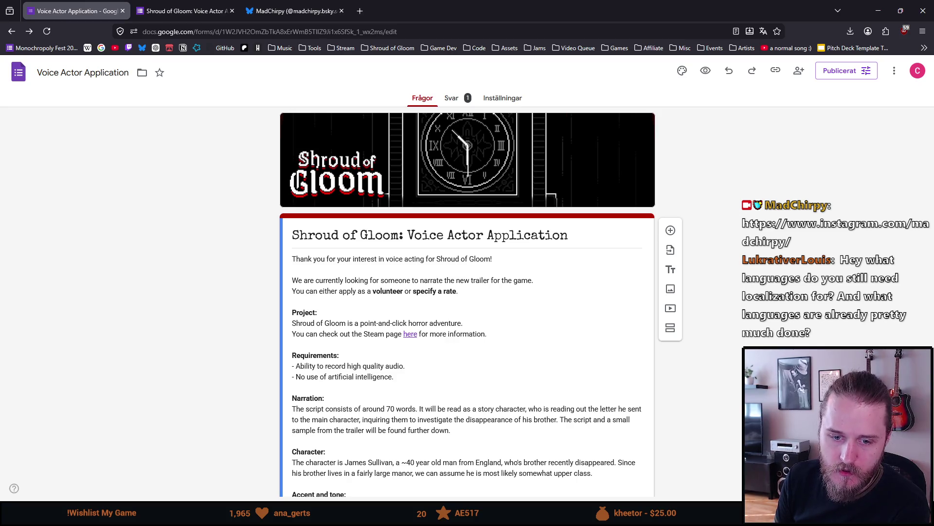
Open the Shroud of Gloom Steam store page from bookmarks and reveal all 12 supported languages
click(375, 48)
click(378, 67)
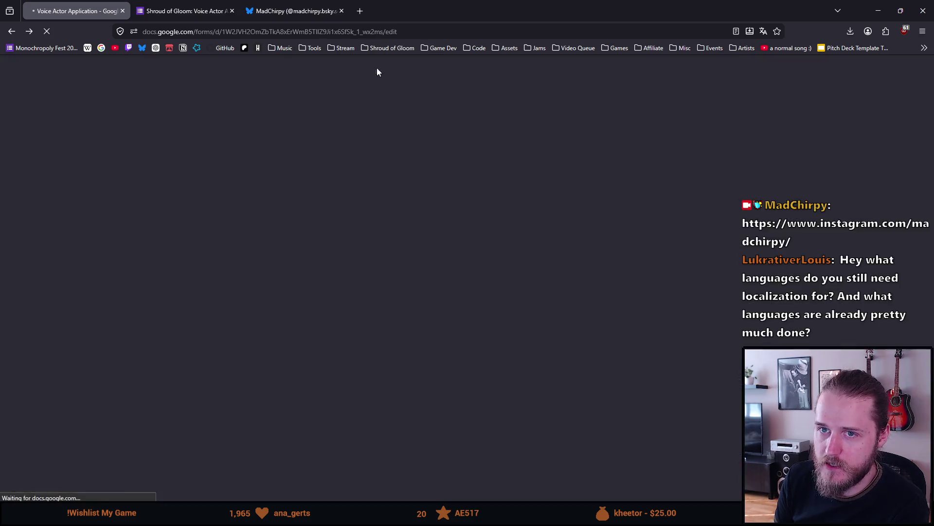
scroll(288, 234, down, 6)
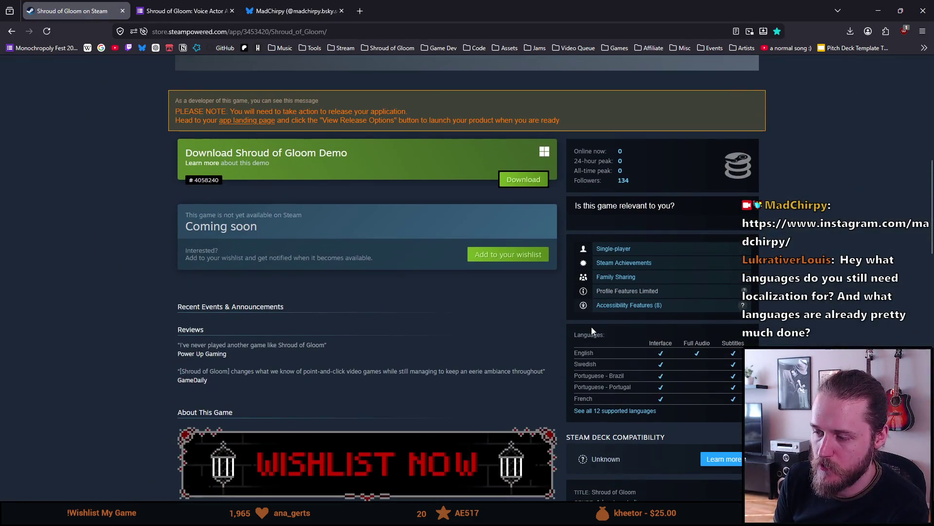
click(616, 411)
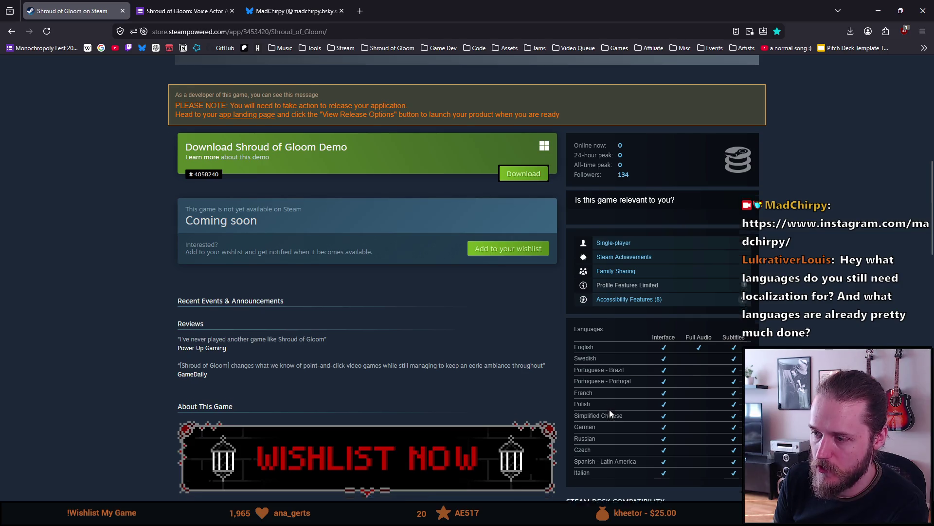
scroll(609, 329, down, 2)
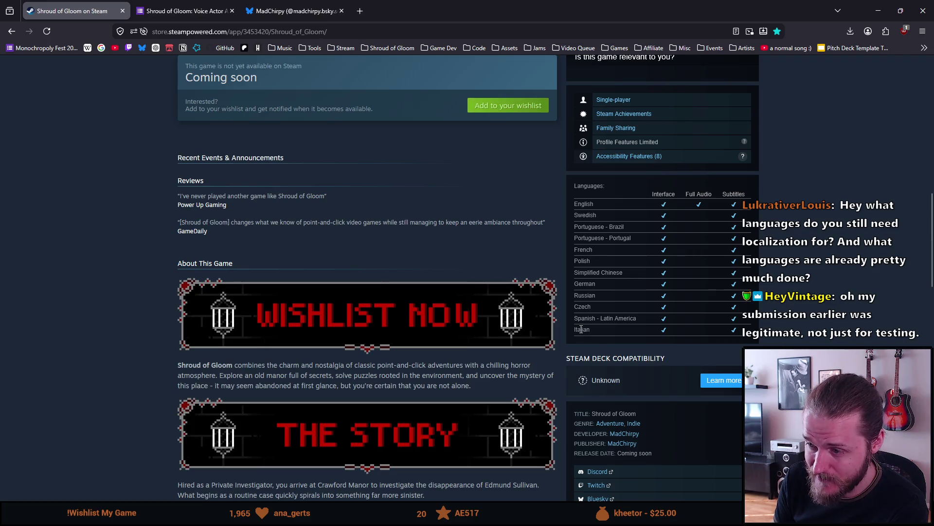
Repeatedly select the supported languages list from English to Italian, then clear the selection
drag(600, 332, 577, 206)
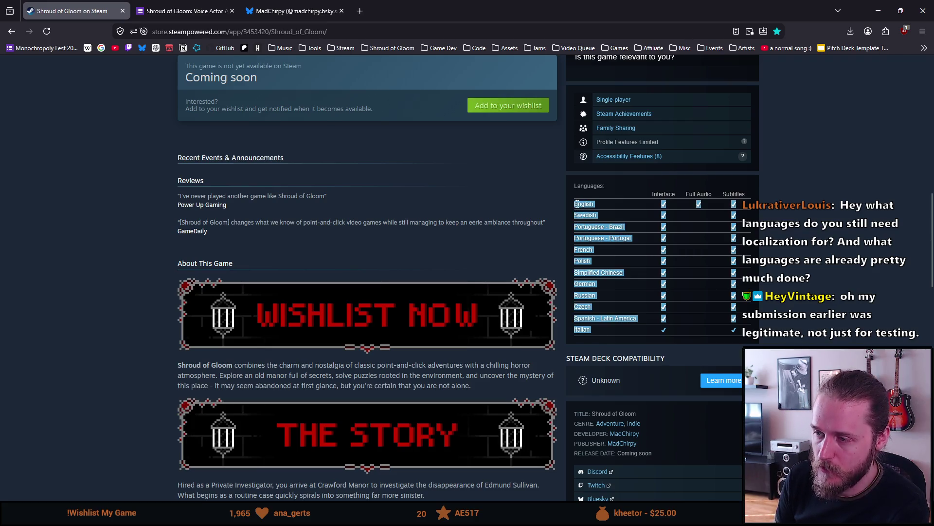
drag(577, 207, 604, 329)
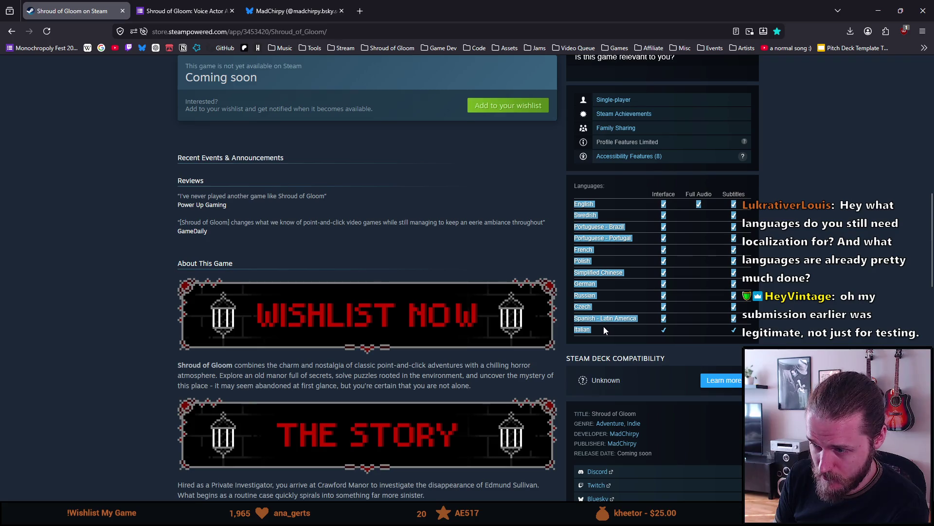
click(600, 328)
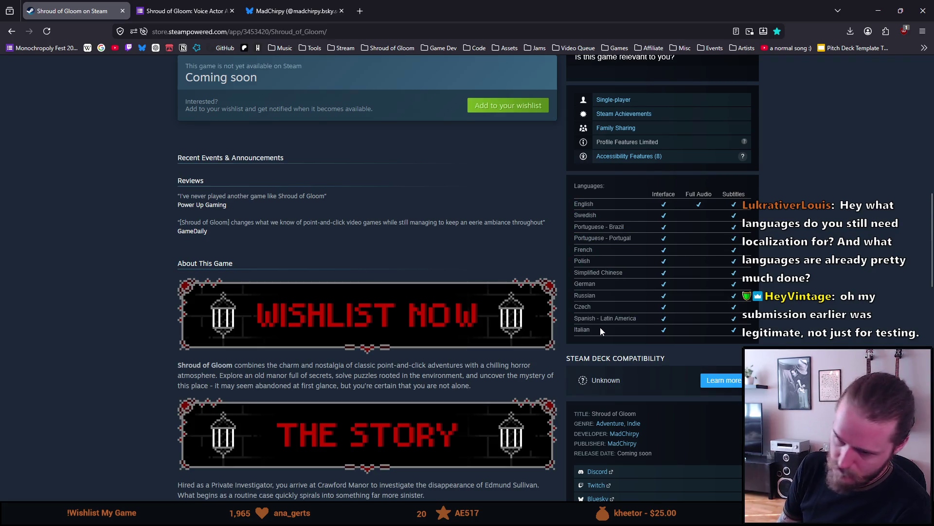
drag(600, 331, 576, 210)
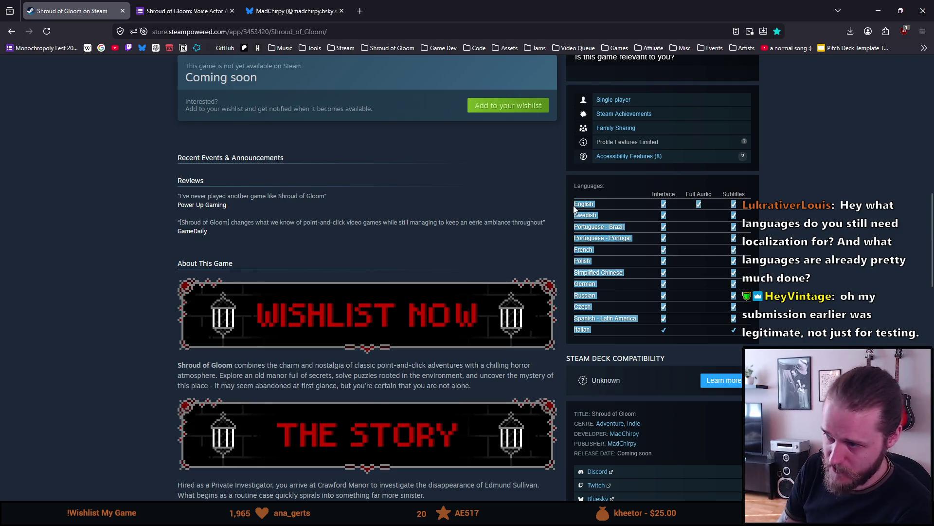
click(588, 297)
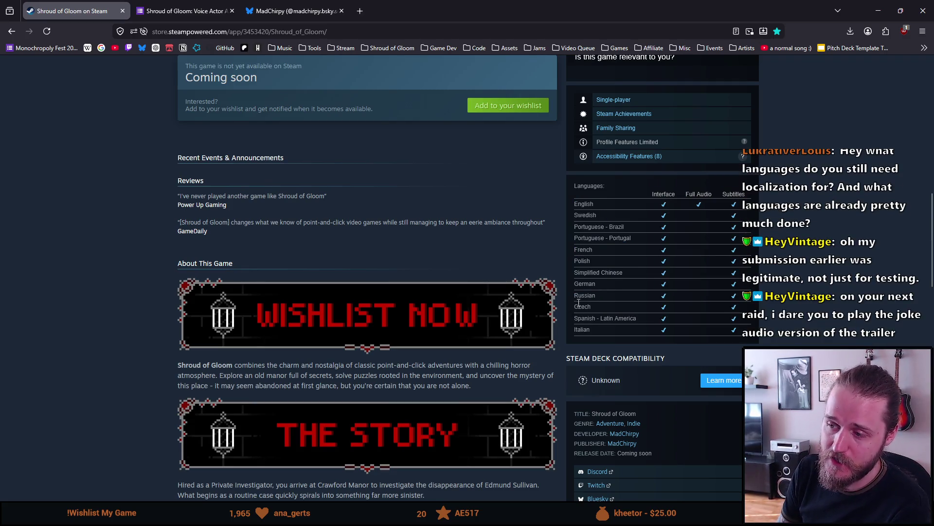
drag(591, 330, 579, 207)
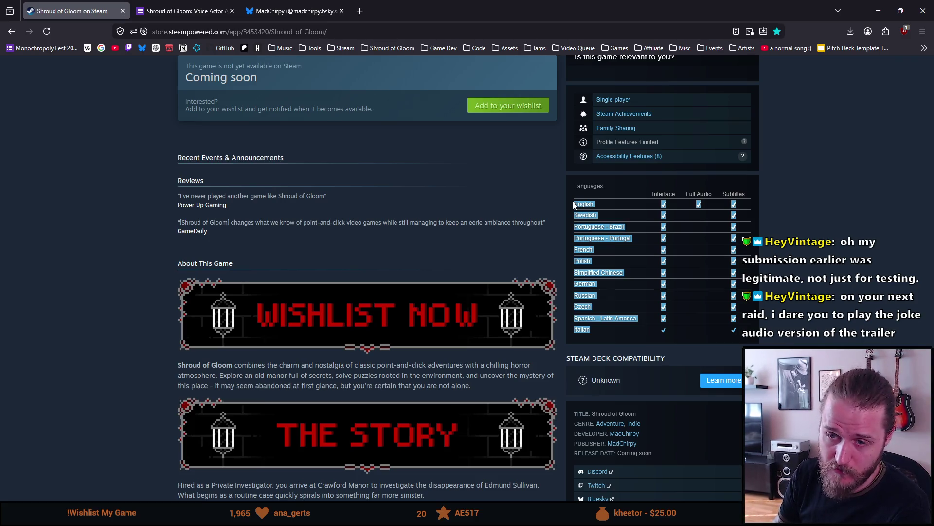
click(615, 244)
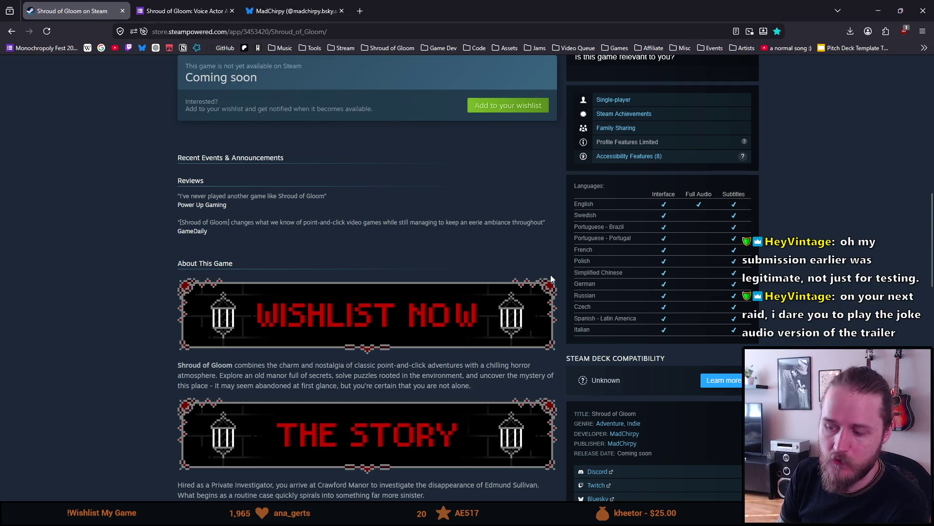
scroll(550, 274, up, 3)
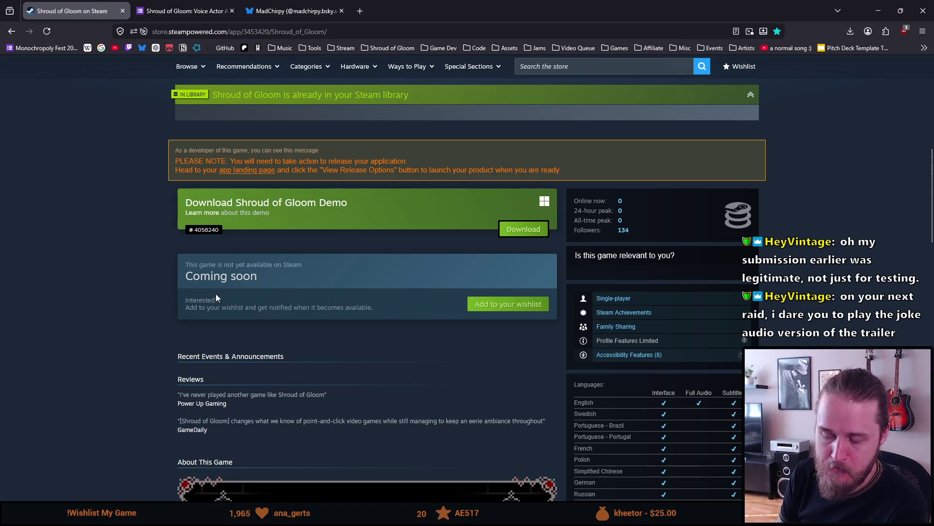
scroll(216, 296, down, 2)
scroll(215, 296, down, 5)
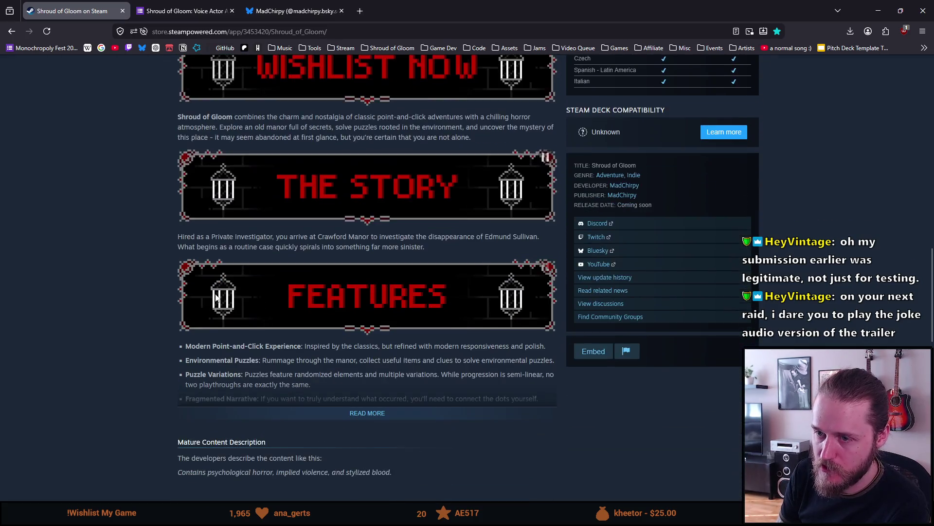
scroll(215, 293, up, 7)
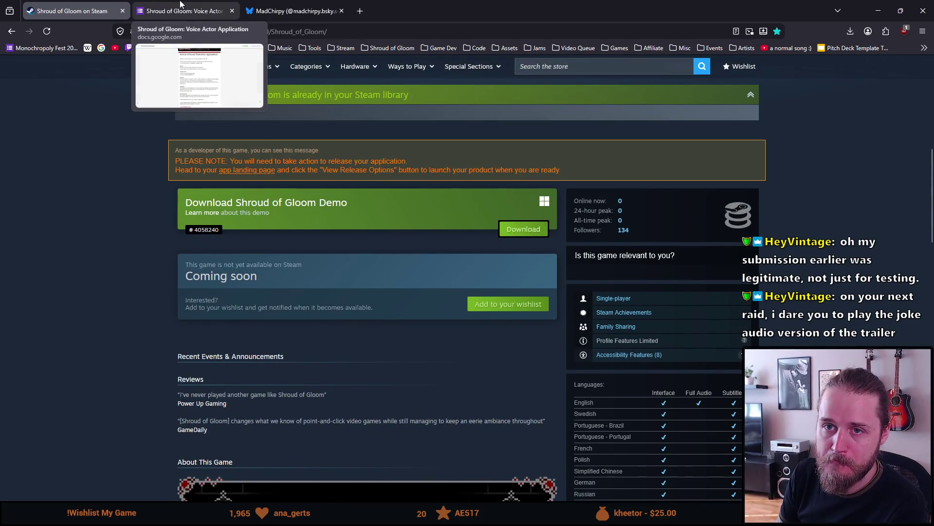
click(12, 31)
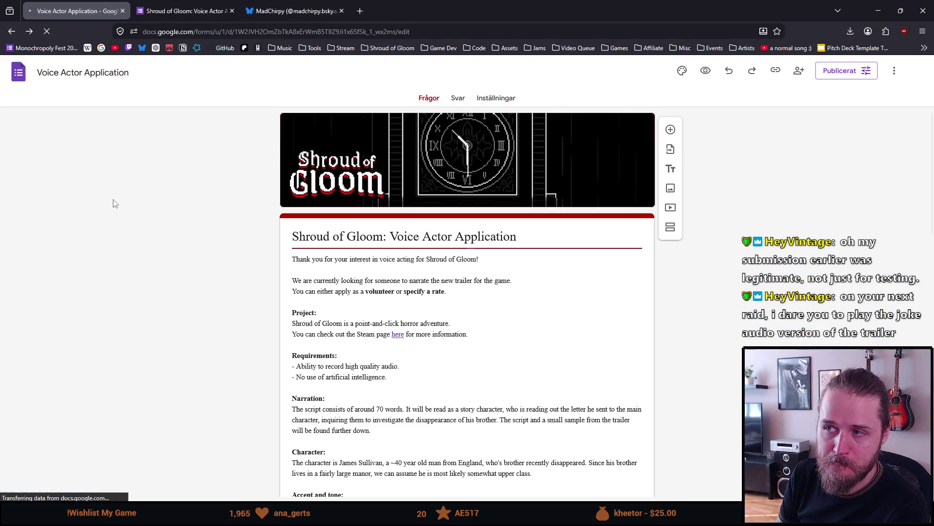
scroll(122, 223, down, 1)
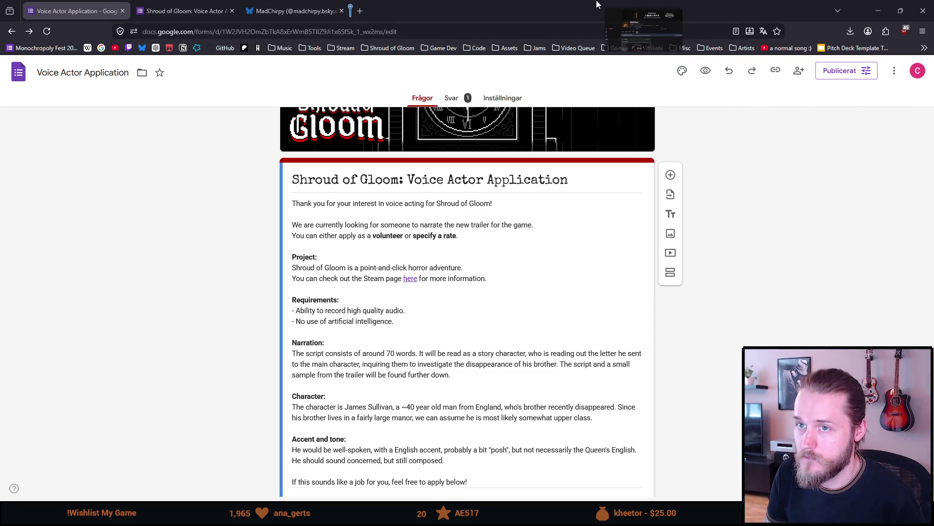
drag(642, 15, 596, 5)
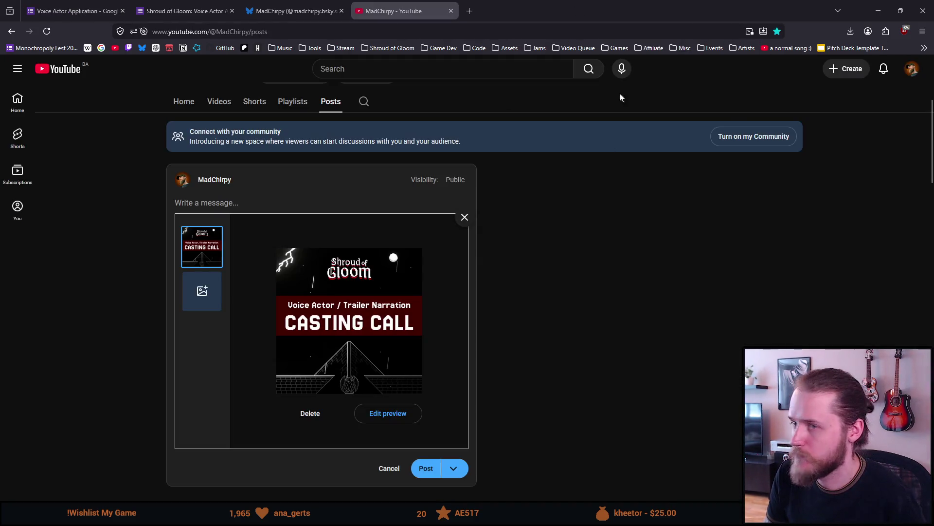
Copy the Bluesky casting-call post's text and link into the YouTube post message
click(295, 6)
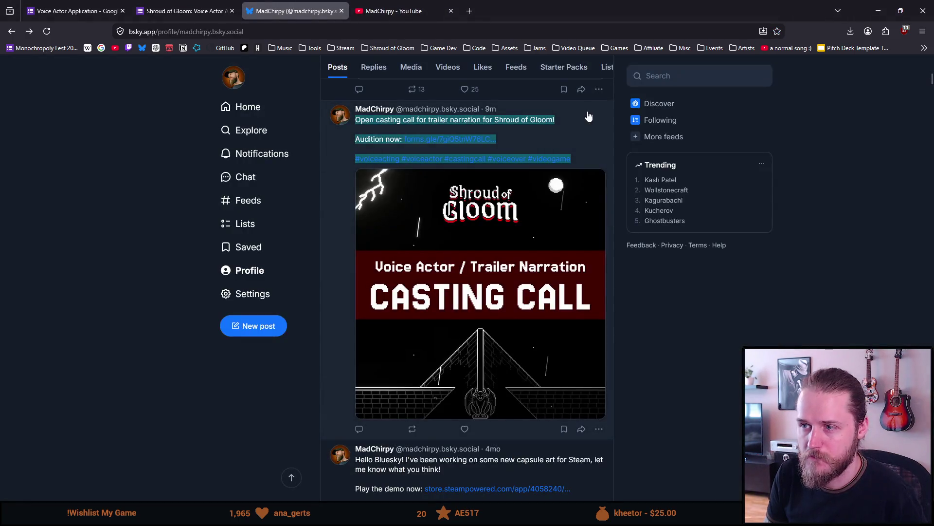
click(579, 133)
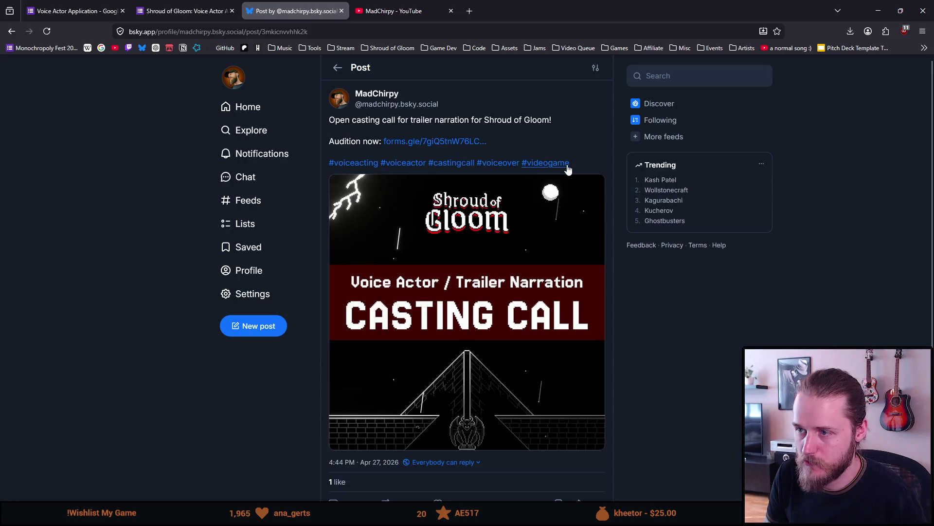
drag(582, 166, 349, 52)
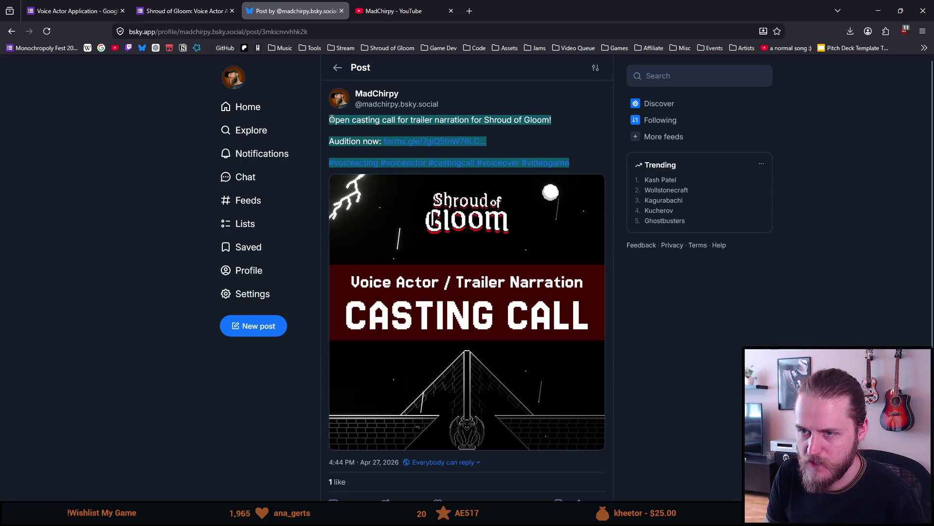
click(394, 10)
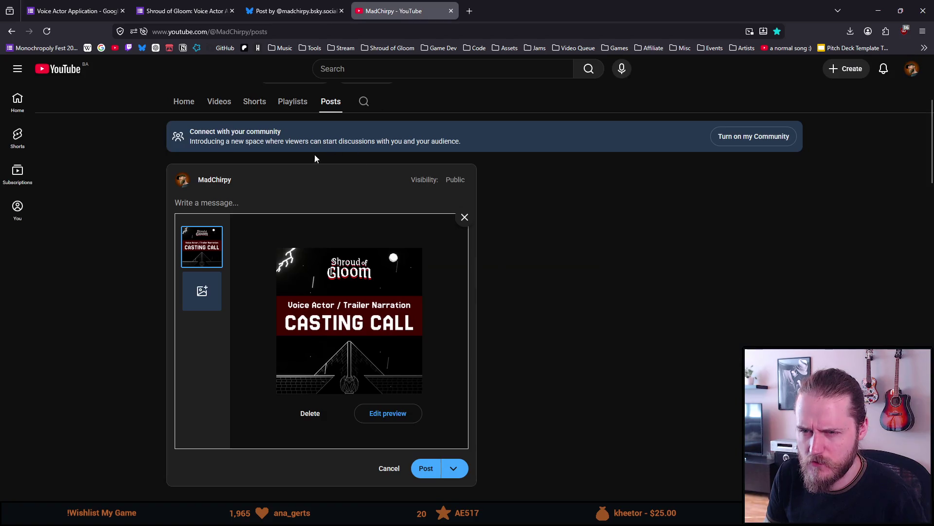
click(242, 203)
key(ctrl+v)
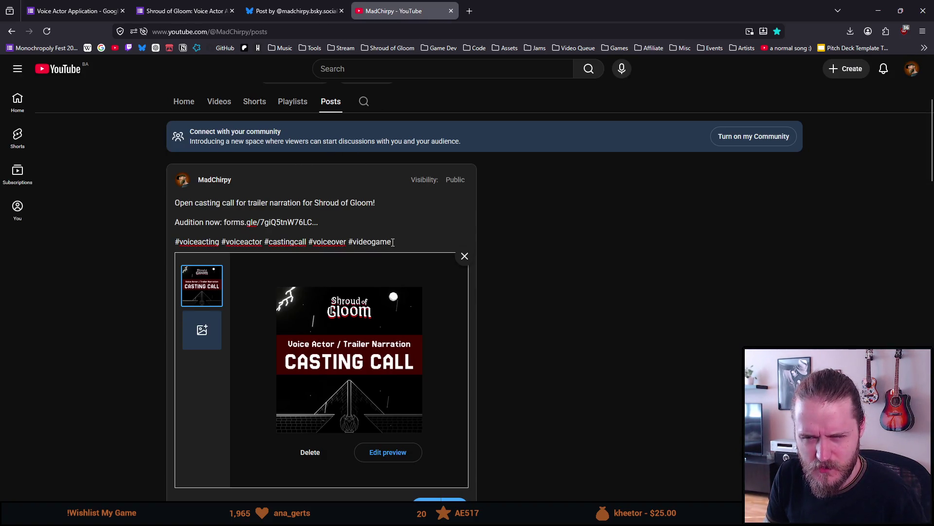
Remove the hashtag line from the message, leaving a new line below the form link
key(ctrl+BackSpace)
key(ctrl+BackSpace)
key(ctrl+BackSpace)
key(ctrl+BackSpace)
key(ctrl+BackSpace)
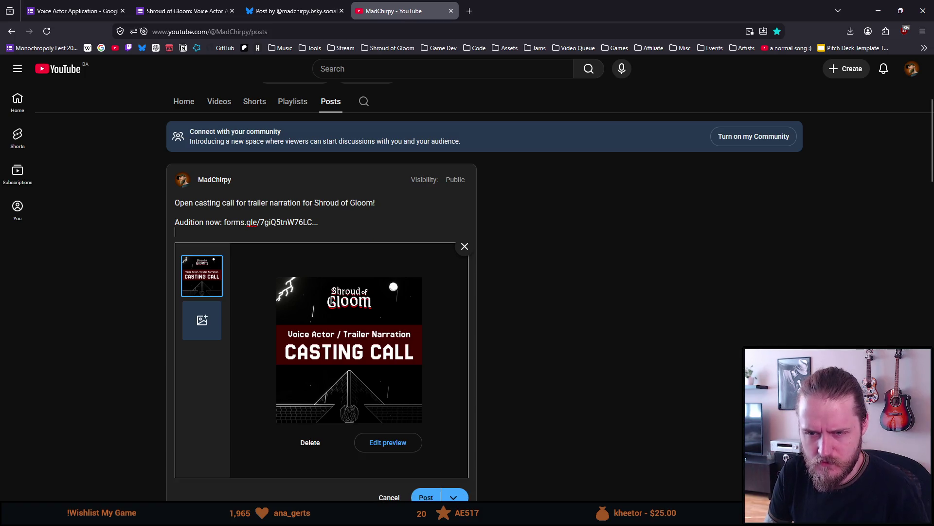
text(#voi)
key(BackSpace)
key(BackSpace)
key(BackSpace)
text(as)
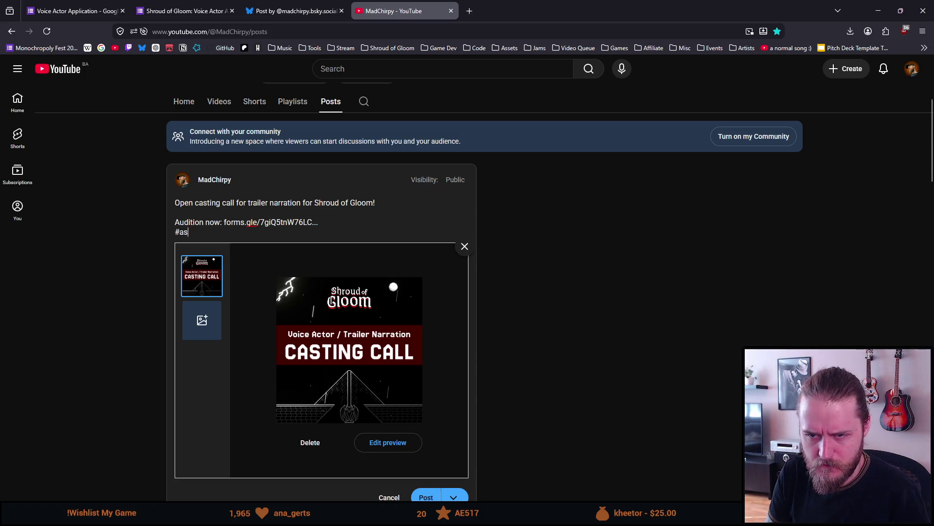
text(htag)
key(ctrl+BackSpace)
key(BackSpace)
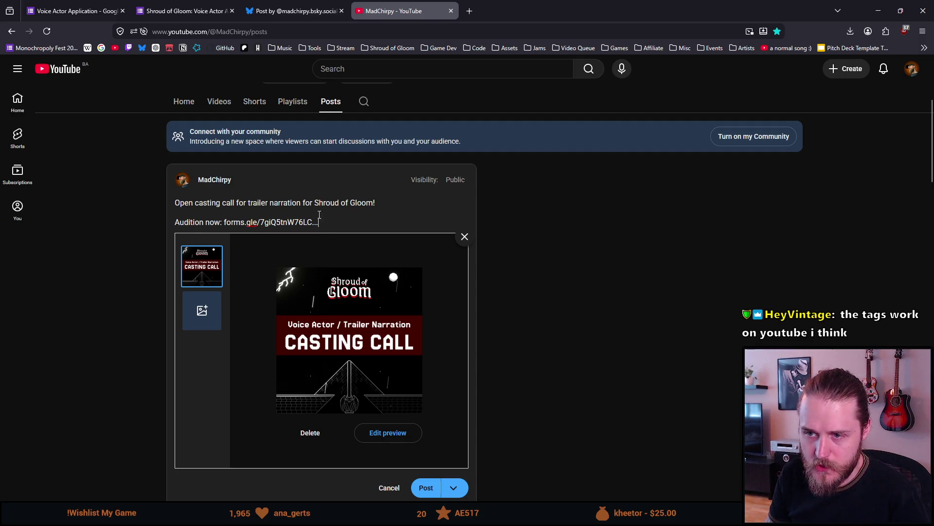
key(Return)
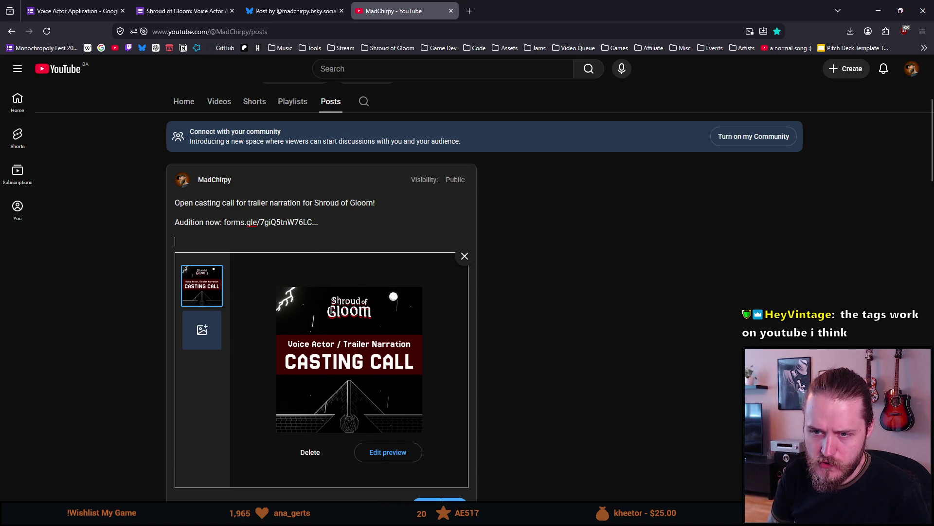
text(#)
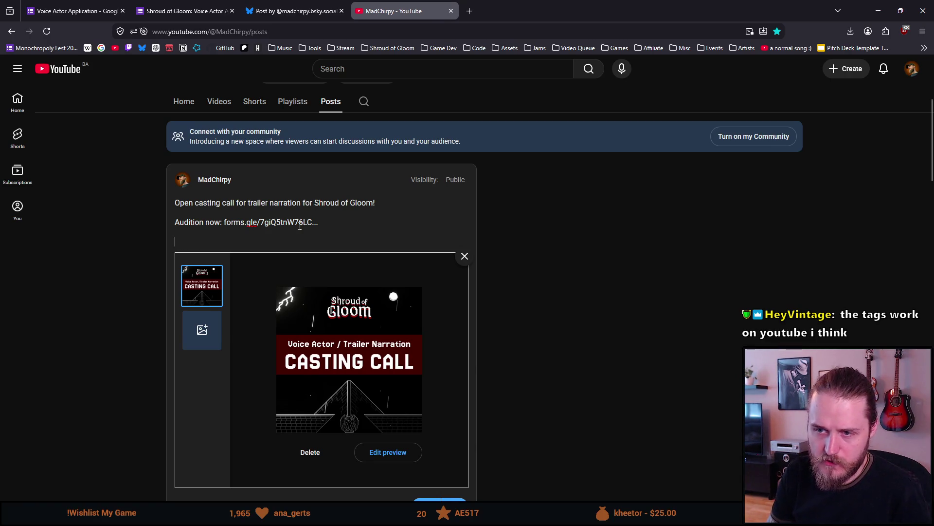
scroll(118, 259, down, 3)
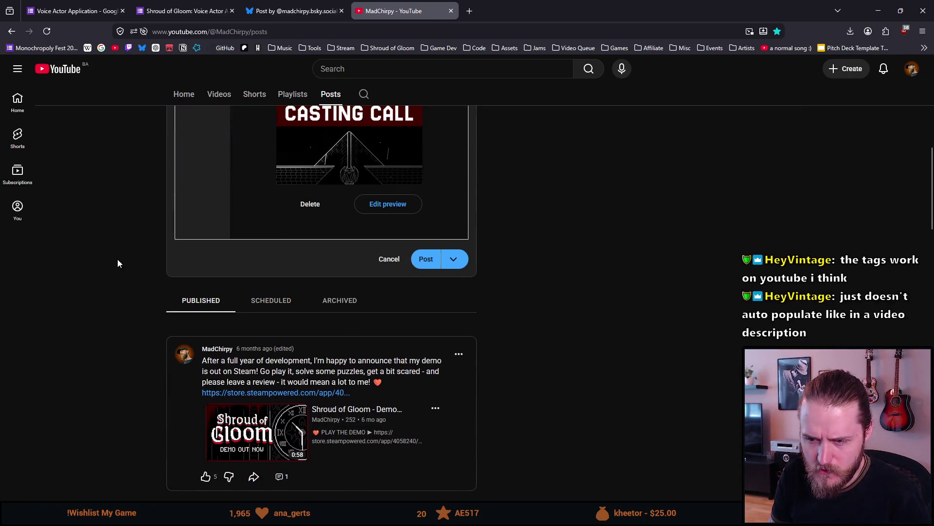
scroll(118, 259, down, 2)
scroll(381, 257, down, 1)
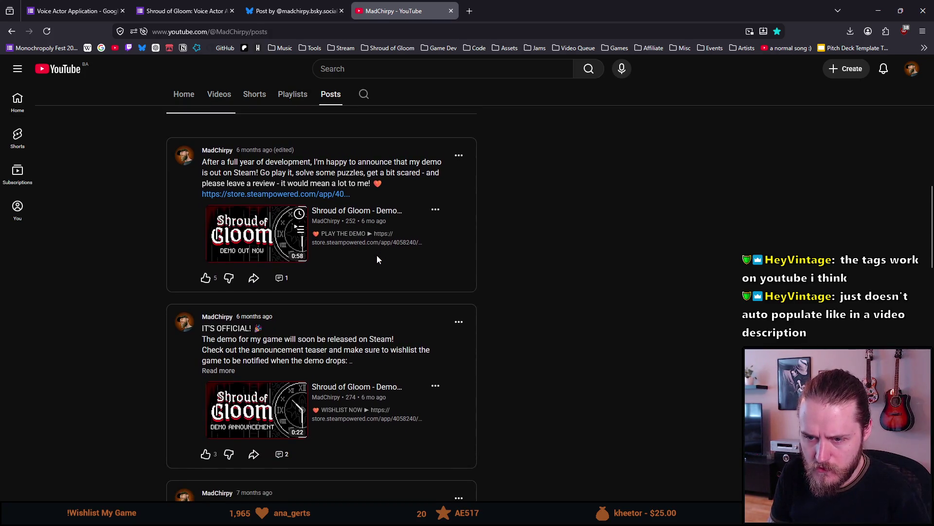
Expand the IT'S OFFICIAL, Looking for Localizers, NEW VIDEO! and Steam page posts to read them
click(211, 372)
scroll(212, 374, down, 3)
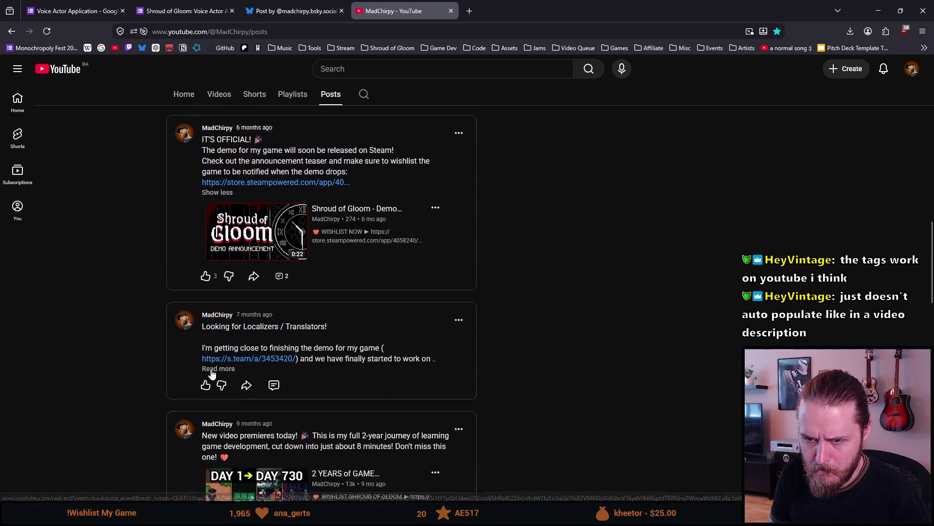
click(216, 360)
scroll(215, 359, down, 4)
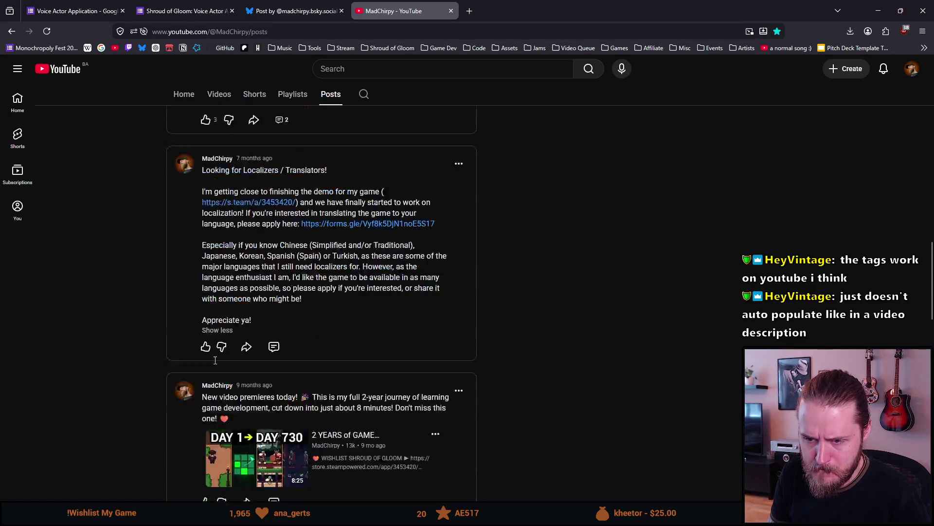
scroll(214, 361, down, 2)
click(219, 345)
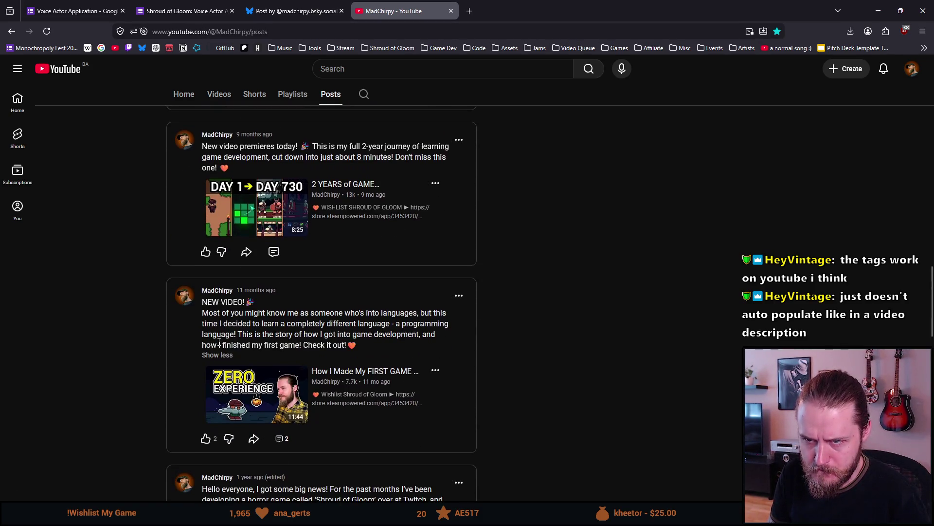
scroll(223, 306, down, 2)
scroll(227, 284, down, 2)
click(219, 282)
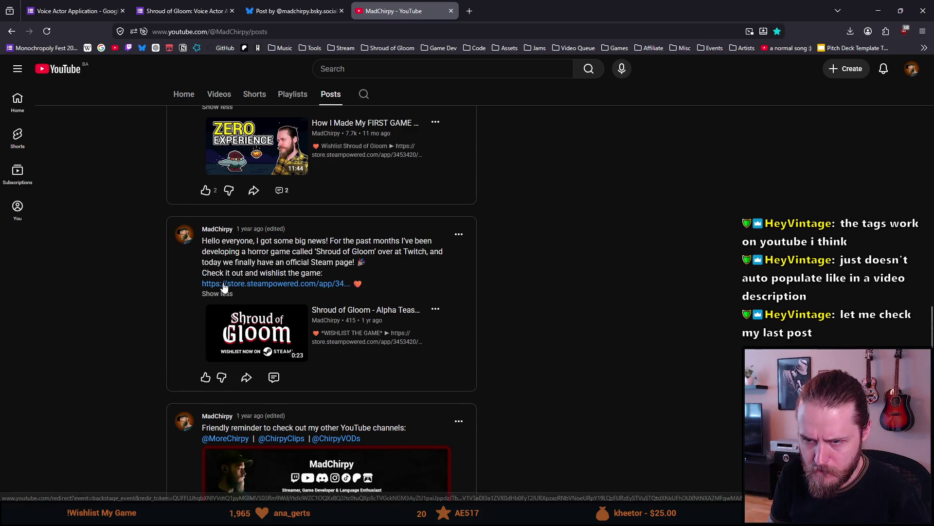
scroll(222, 284, down, 2)
scroll(224, 287, down, 1)
scroll(224, 290, down, 2)
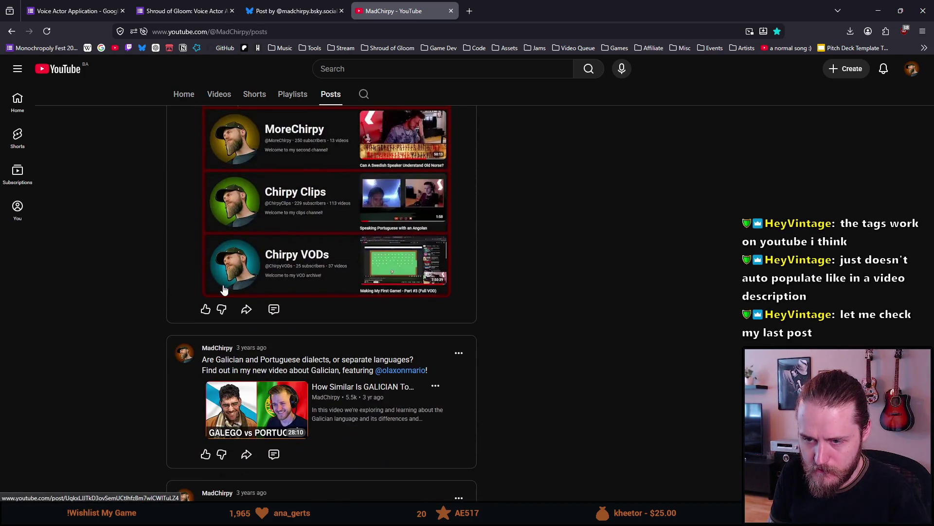
scroll(223, 288, down, 1)
scroll(224, 287, down, 2)
scroll(224, 286, down, 2)
scroll(224, 287, down, 2)
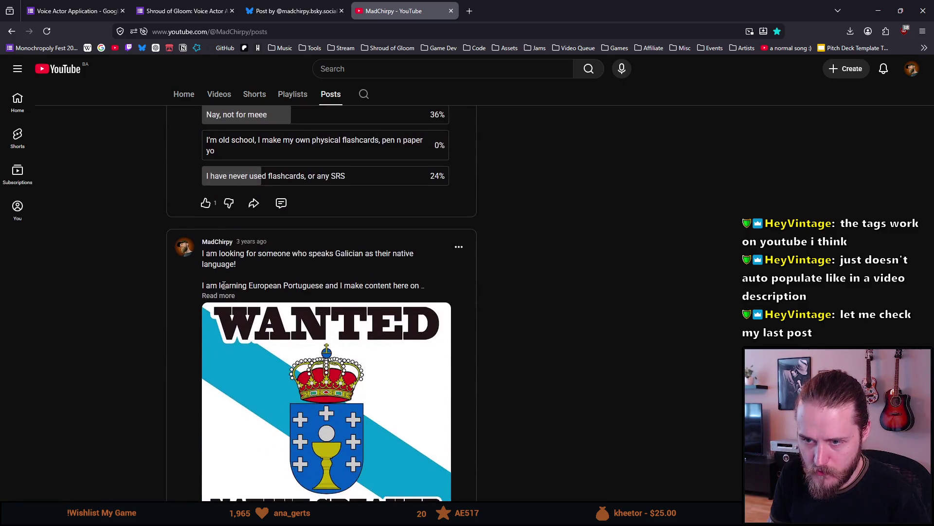
scroll(224, 289, down, 2)
scroll(225, 289, up, 3)
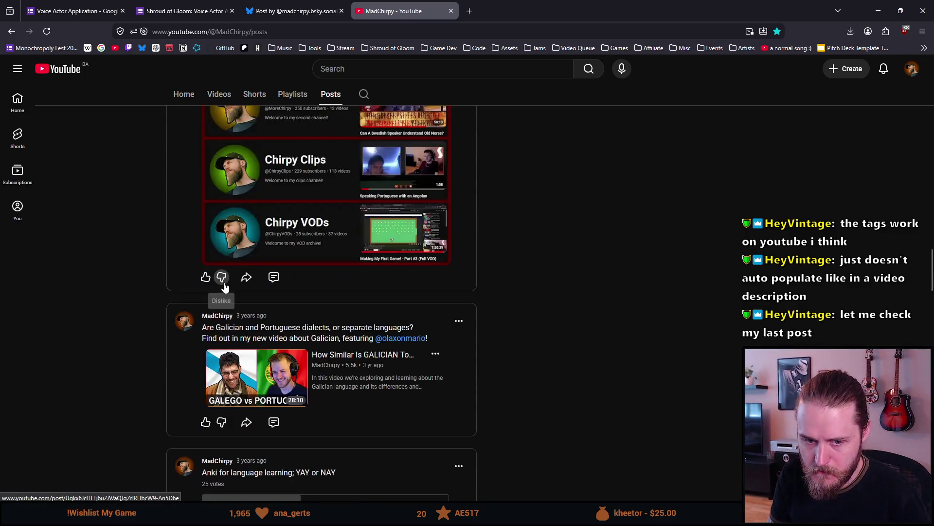
scroll(235, 282, up, 3)
scroll(235, 283, up, 3)
scroll(238, 286, up, 3)
scroll(239, 285, up, 1)
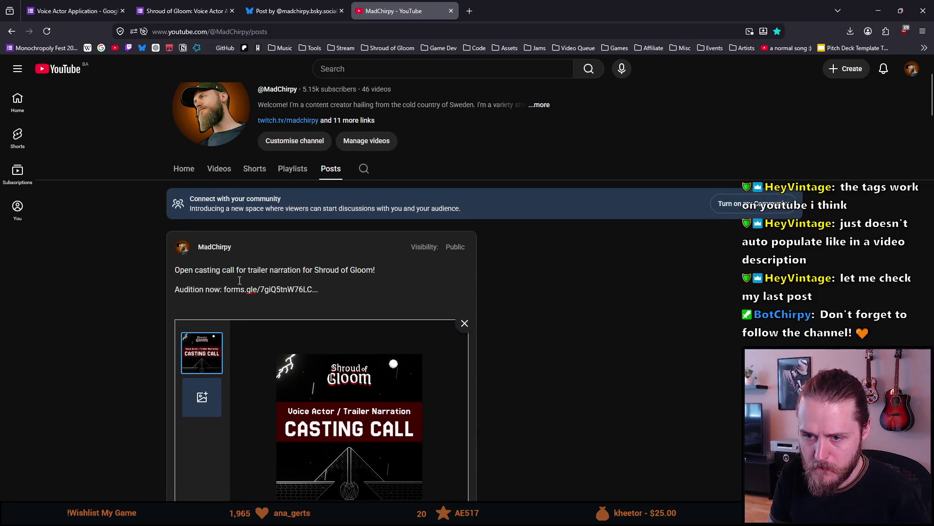
scroll(239, 280, down, 2)
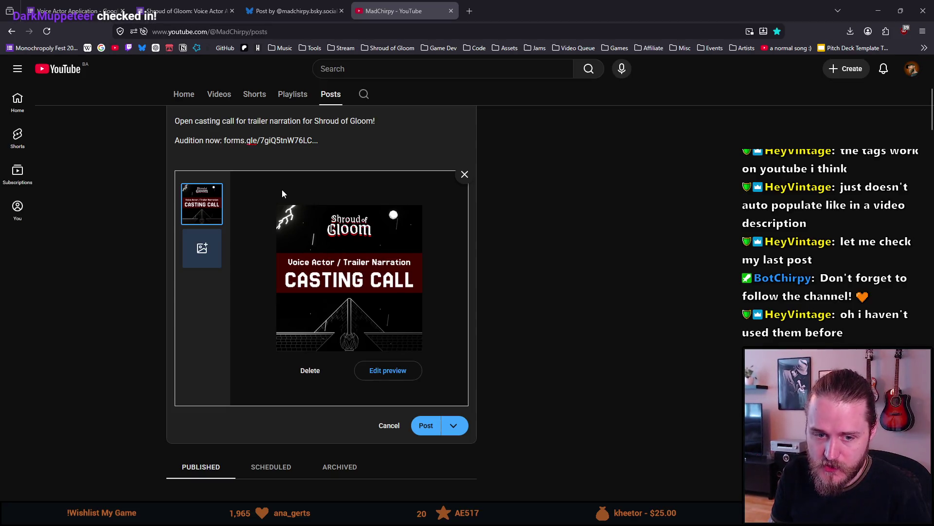
scroll(282, 189, up, 2)
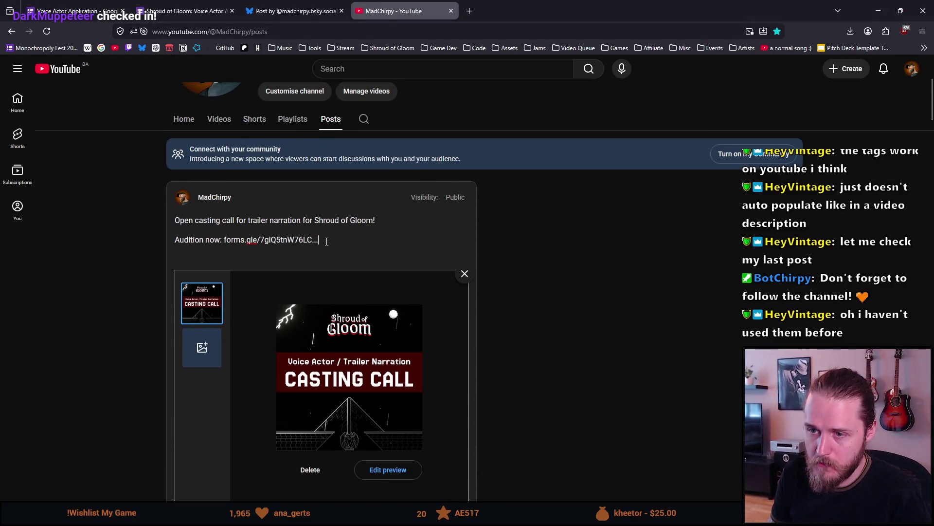
Replace the whole message with the copied casting-call text including hashtags, then view the form preview
key(BackSpace)
key(BackSpace)
key(BackSpace)
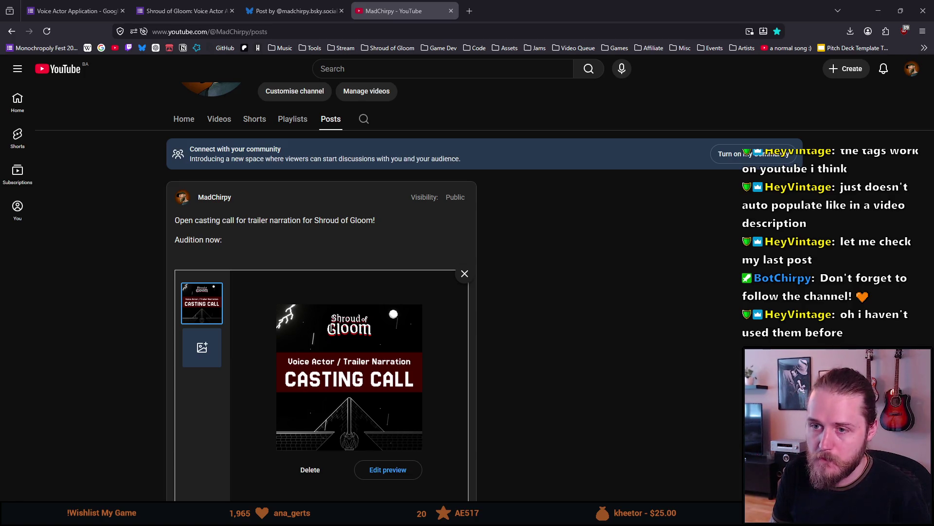
key(ctrl+a)
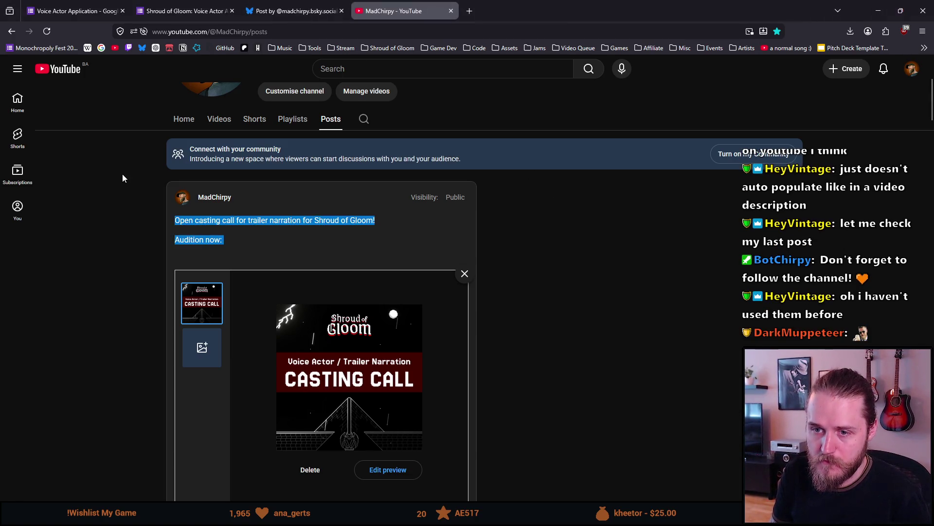
text(Open casting call for trailer narration for Shroud of Gloom!  Audition now: forms.gle/7giQ5tnW76LC...  #voiceacting #voiceactor #castingcall #voiceover #videogame)
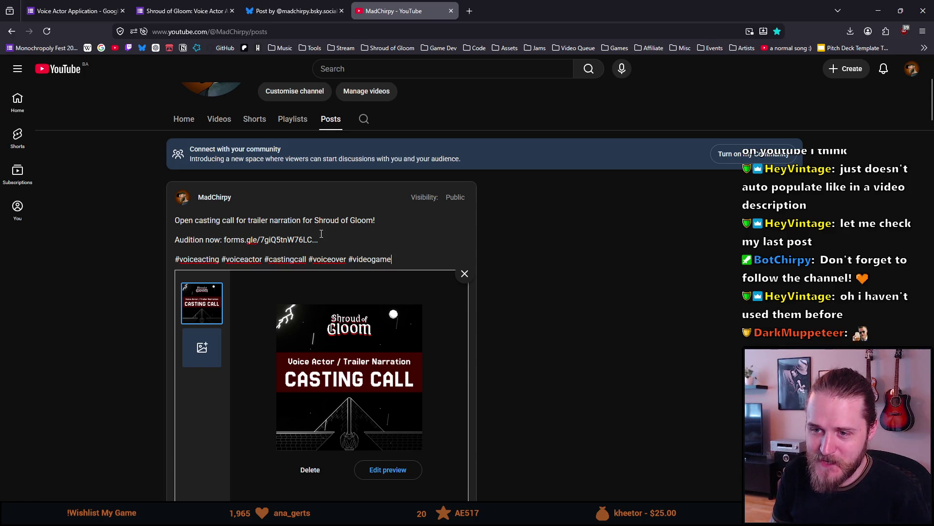
click(192, 6)
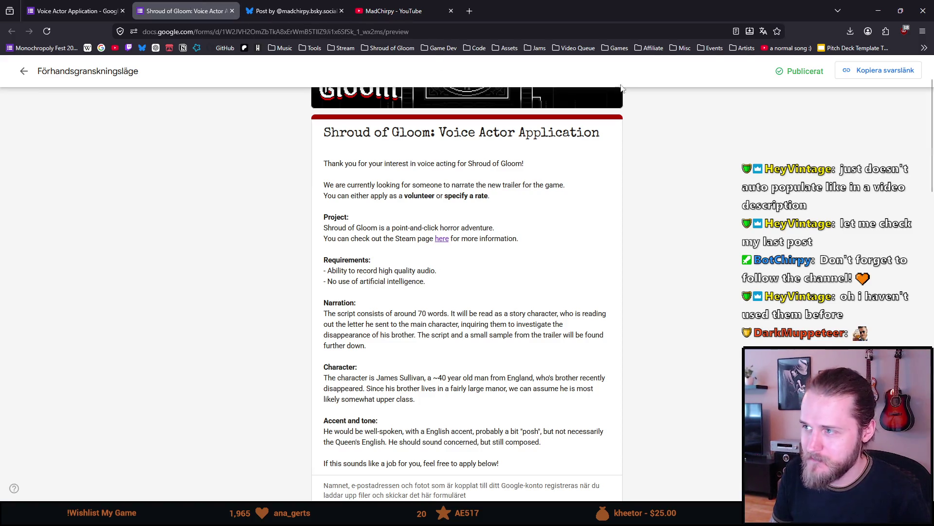
Copy a shortened forms.gle response link for the application and return to the YouTube draft
click(855, 72)
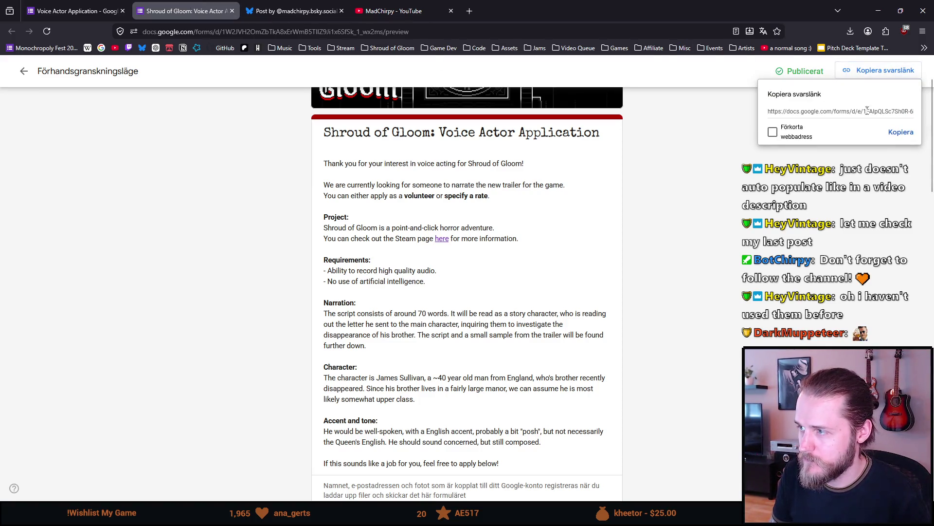
click(803, 136)
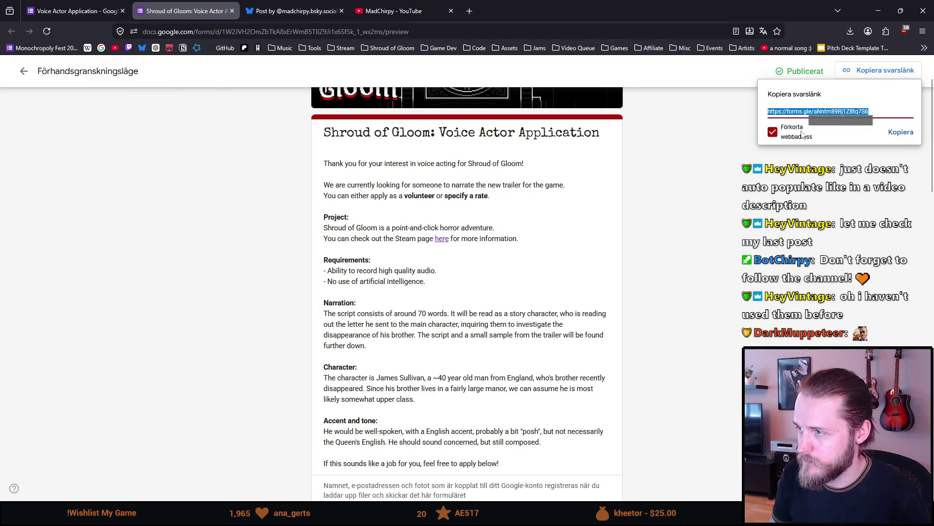
click(731, 232)
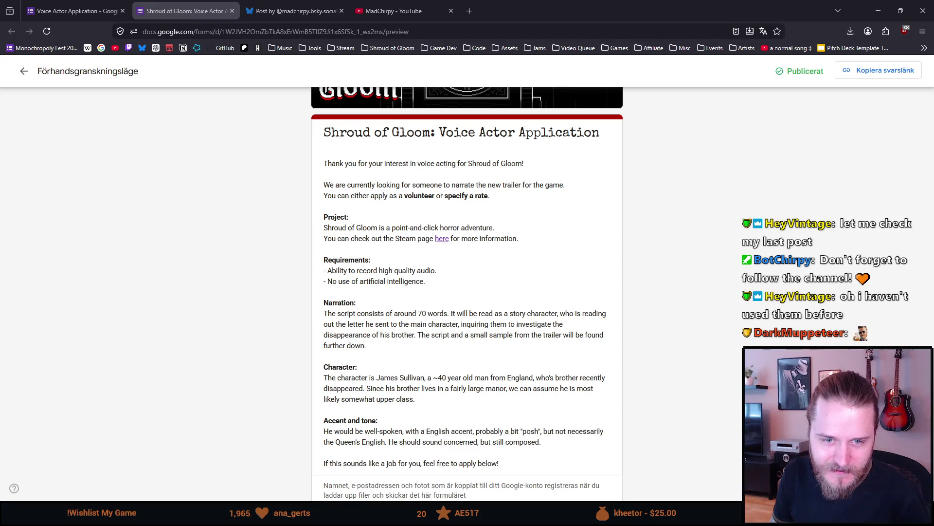
click(378, 4)
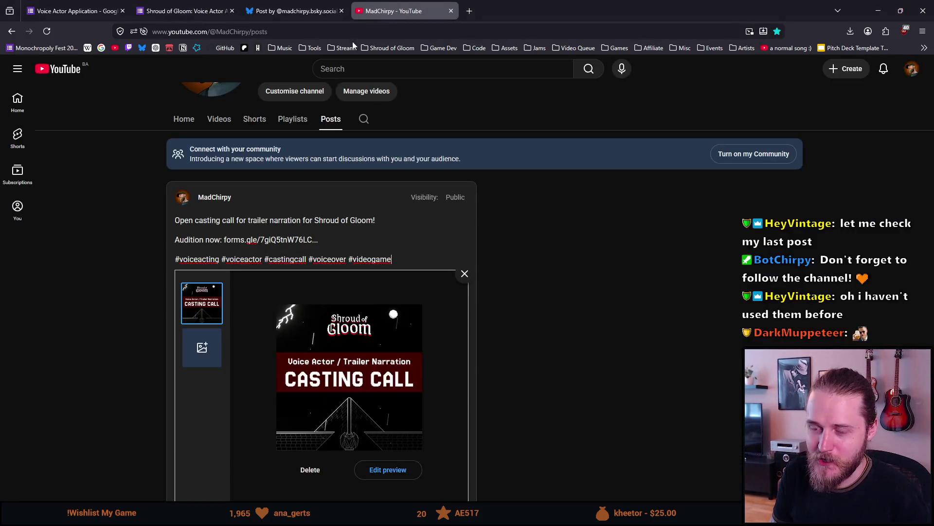
Swap in the forms.gle link, trim hashtags to #voiceacting #voiceactor #castingcall, and publish the post
drag(318, 239, 223, 240)
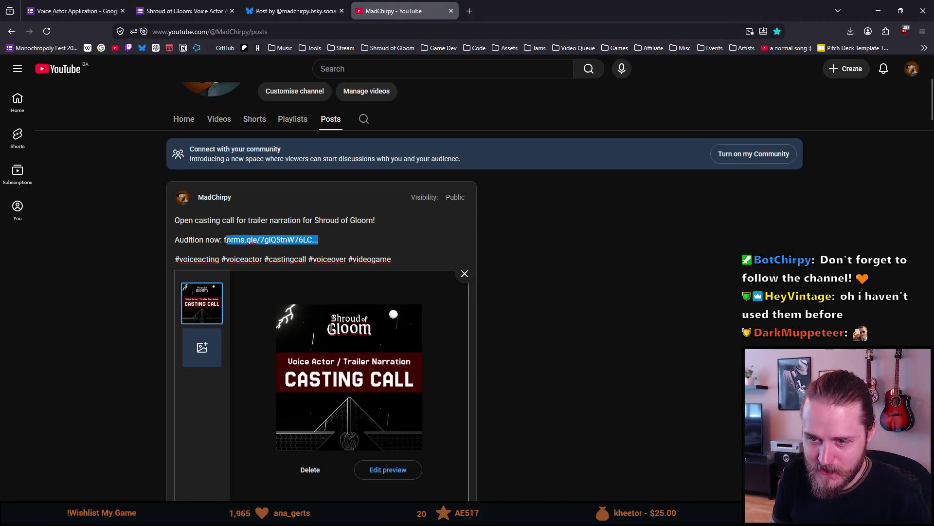
text(https://forms.gle/7giQ5tnW76LCCgHB8)
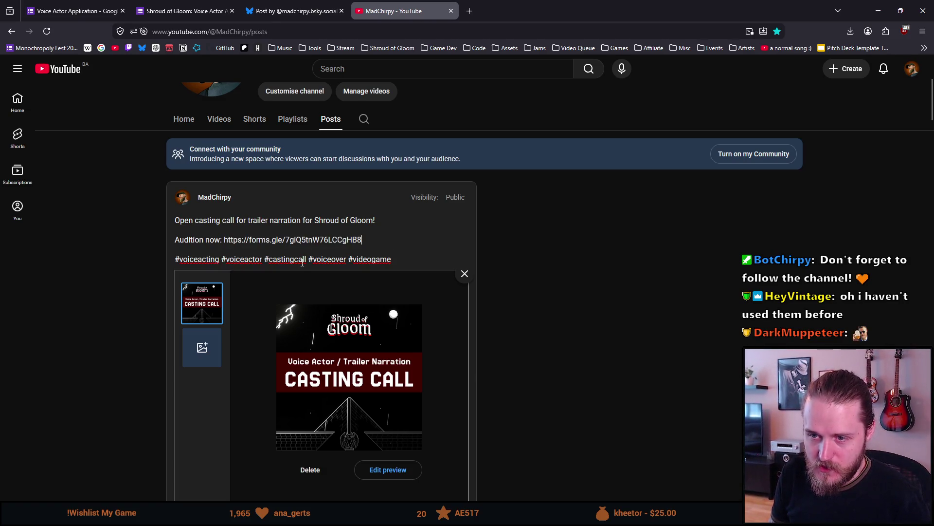
click(395, 260)
key(ctrl+BackSpace)
key(ctrl+BackSpace)
key(ctrl+BackSpace)
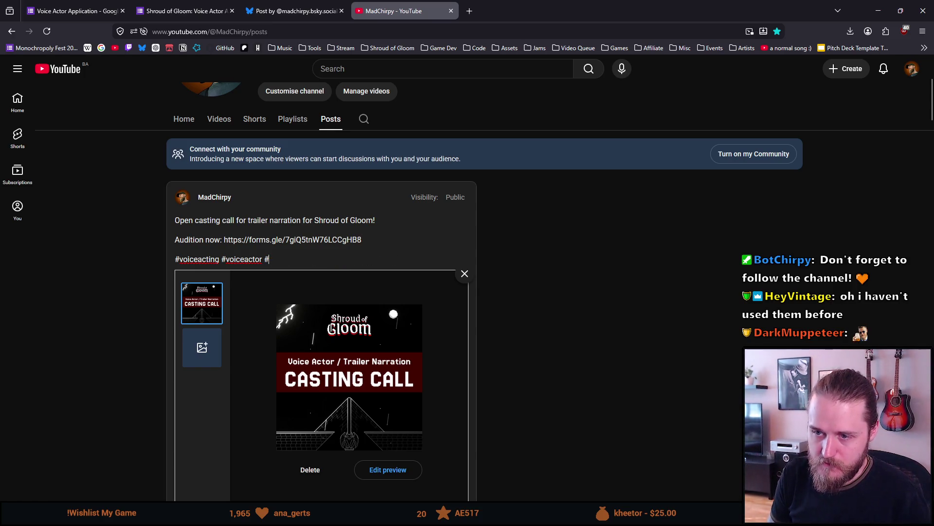
text(casting)
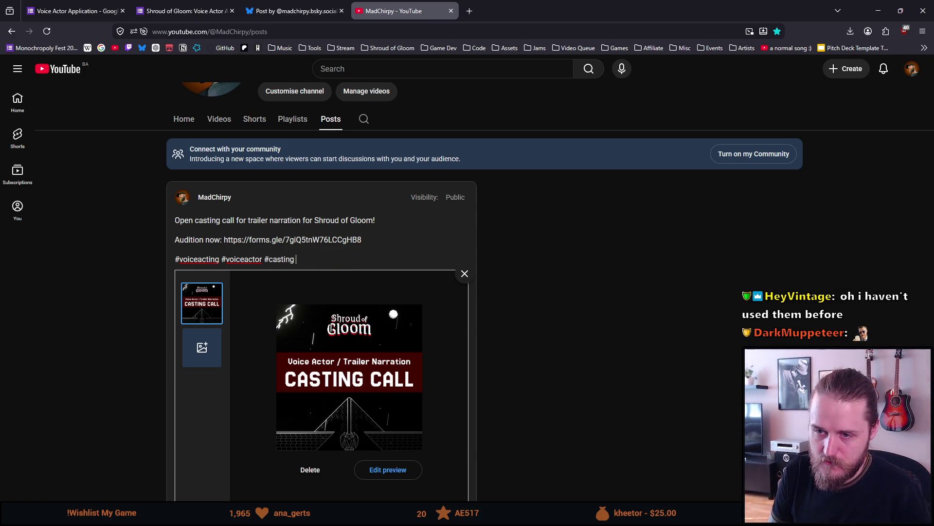
text(call)
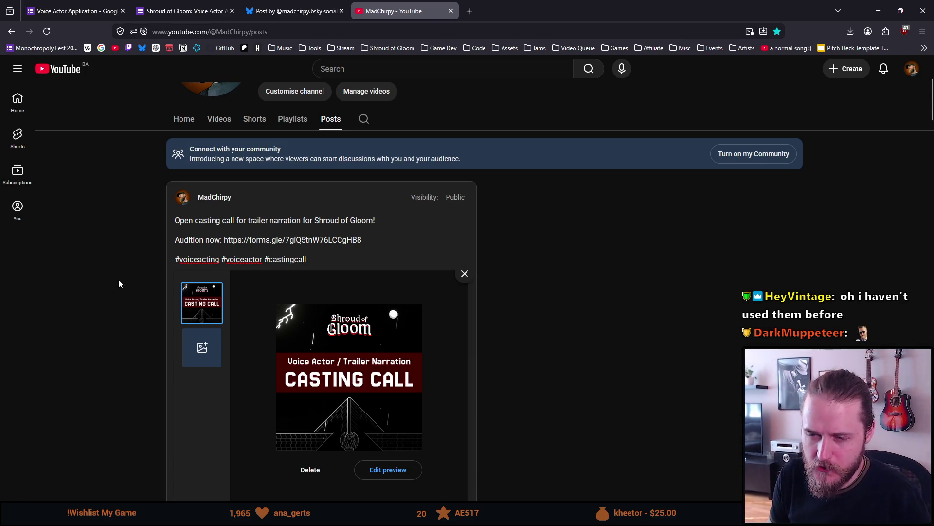
scroll(116, 284, down, 1)
scroll(116, 280, down, 1)
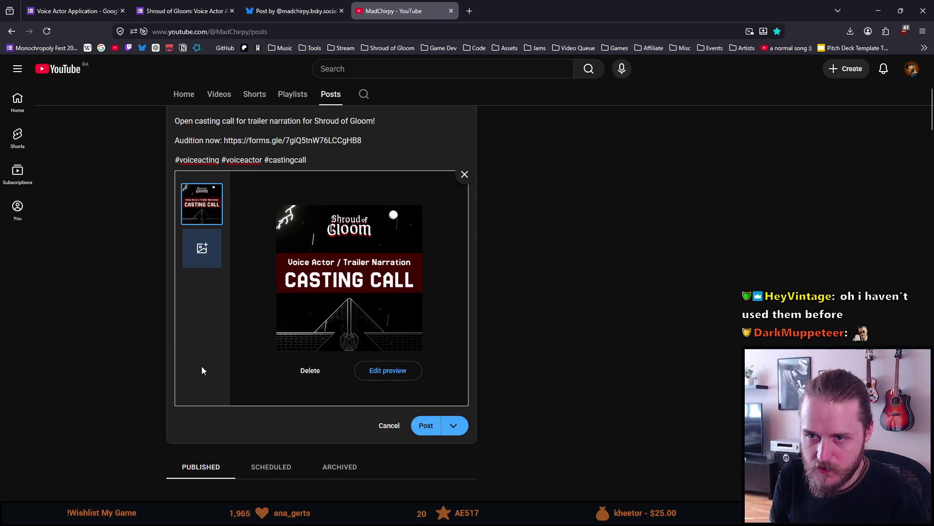
scroll(202, 370, up, 1)
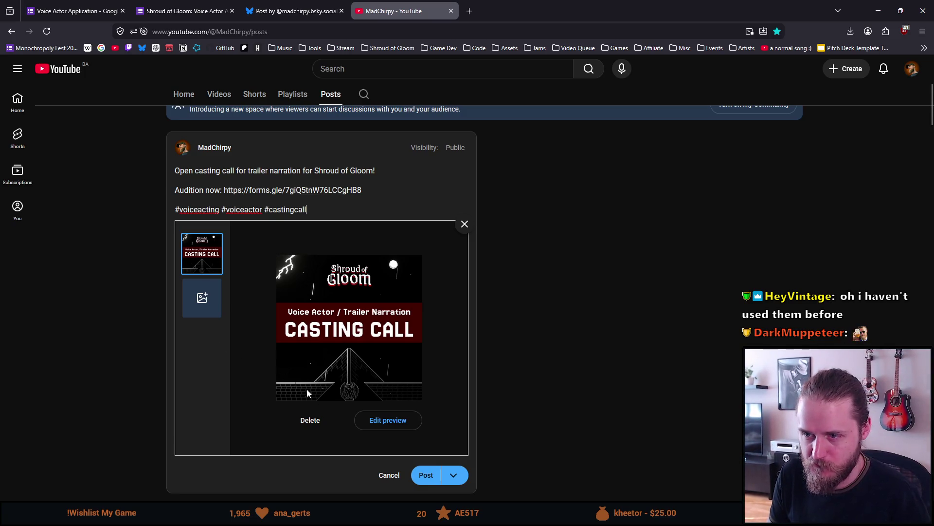
click(426, 475)
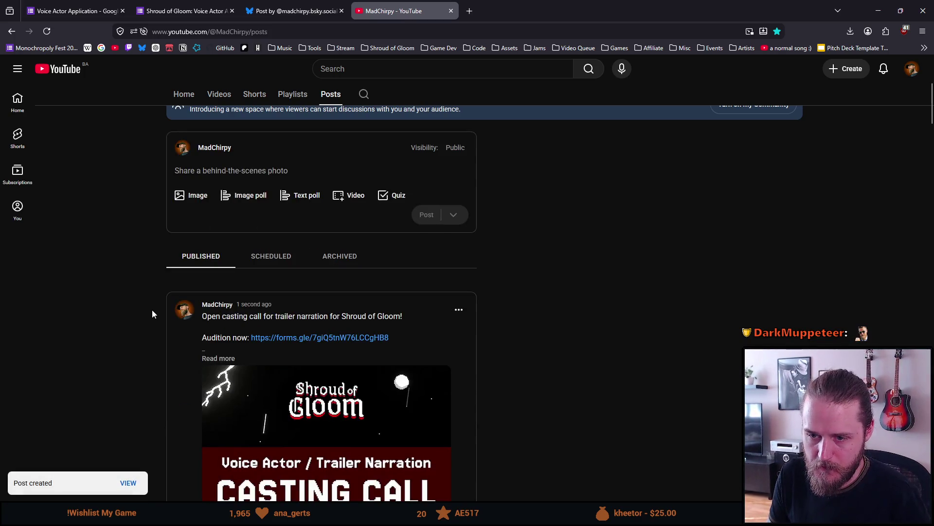
scroll(146, 316, down, 2)
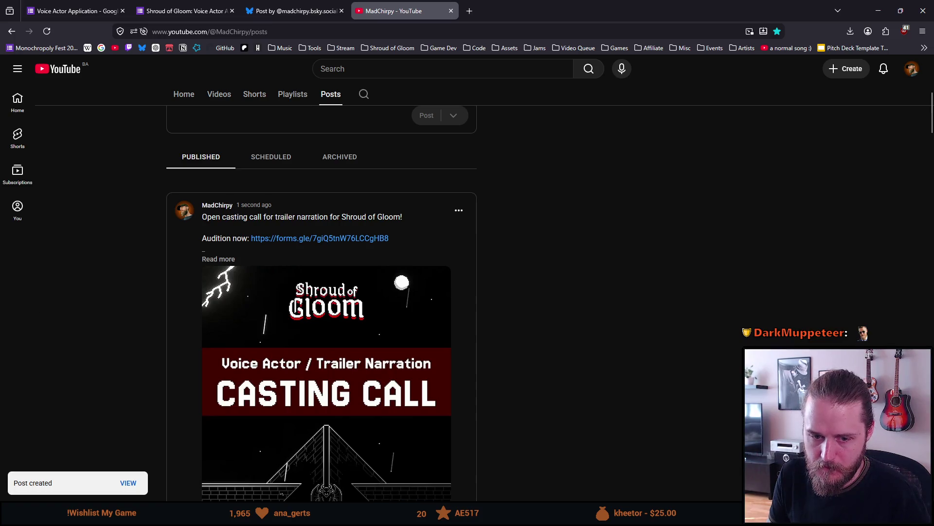
Glance at the new post's options, then copy the YouTube posts page address
click(459, 212)
click(578, 218)
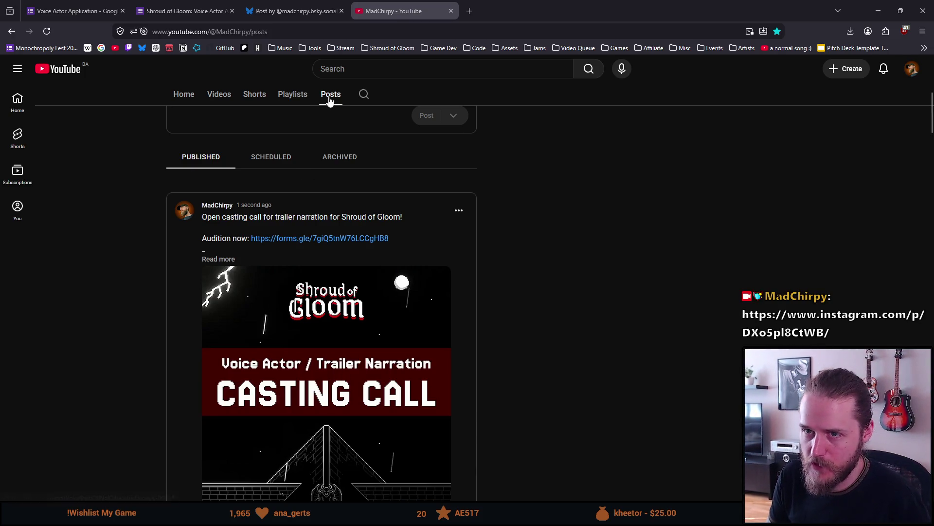
click(265, 31)
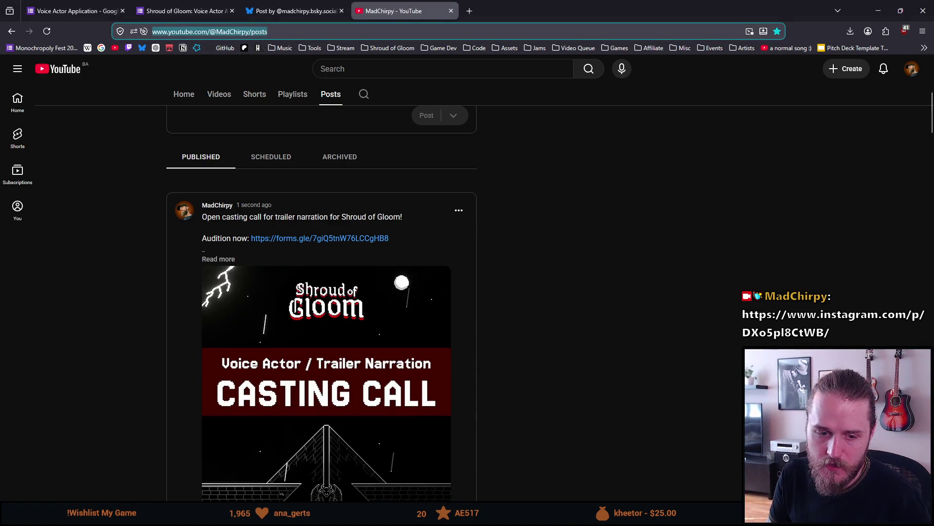
key(alt+Tab)
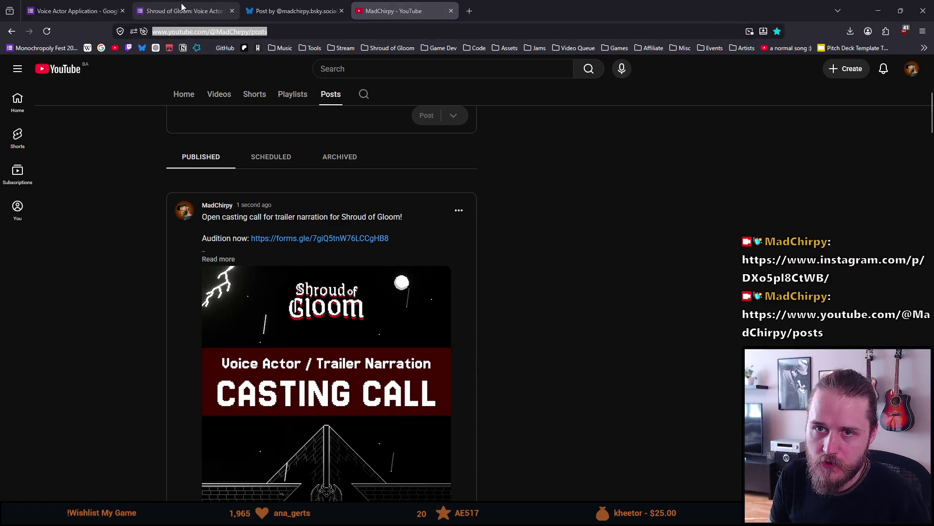
Copy the Bluesky casting-call post's address and return to the YouTube posts page
click(288, 11)
click(252, 31)
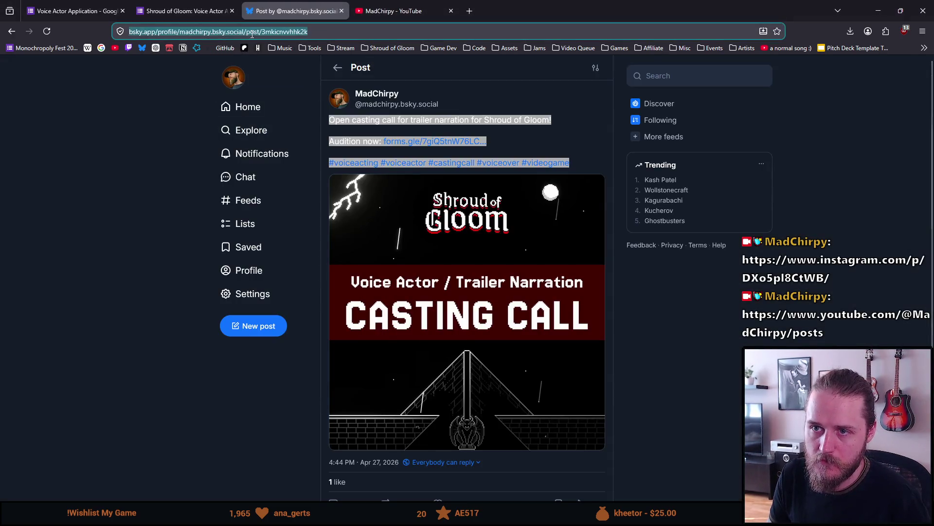
key(alt+Tab)
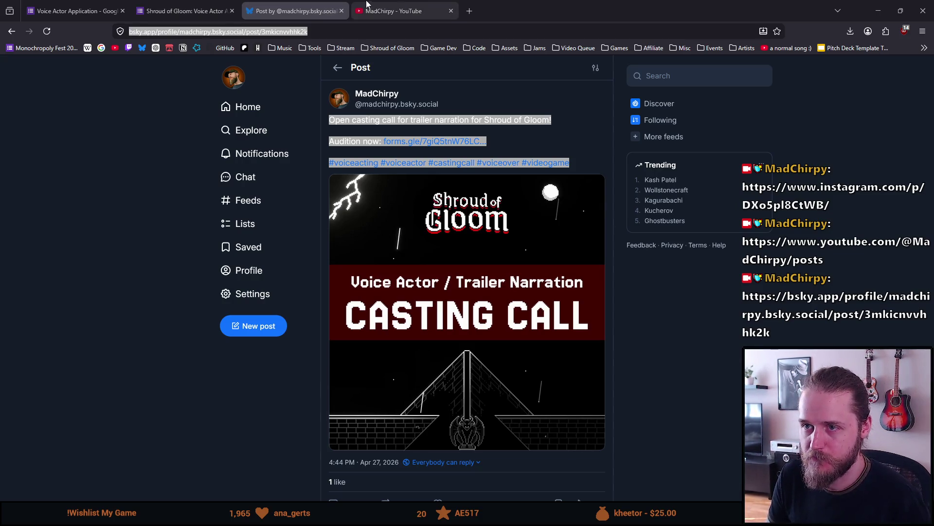
click(374, 10)
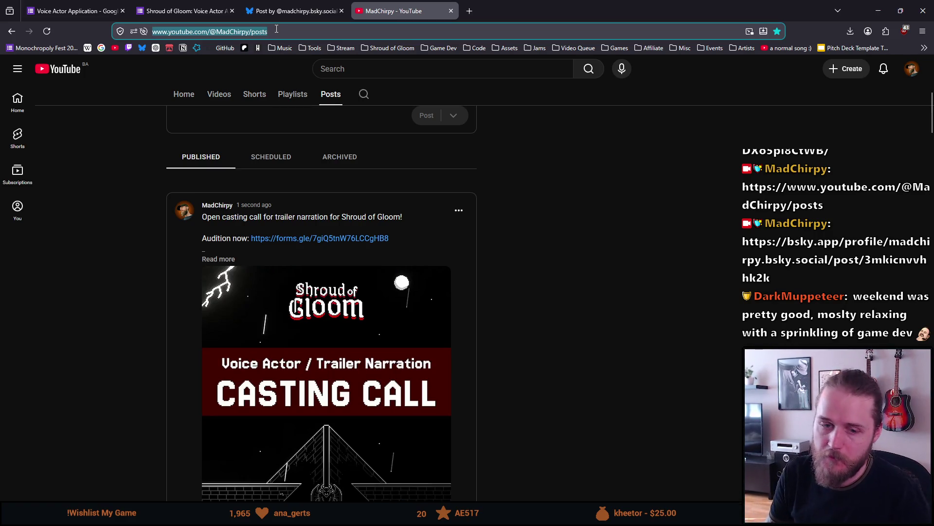
Expand the published casting-call post to check its hashtags, then open the channel's Videos listing
key(alt+Tab)
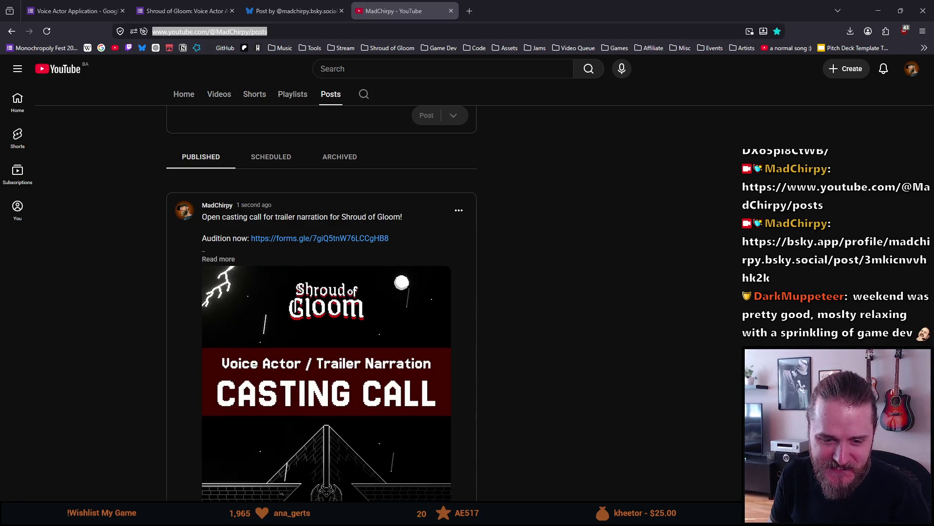
click(217, 259)
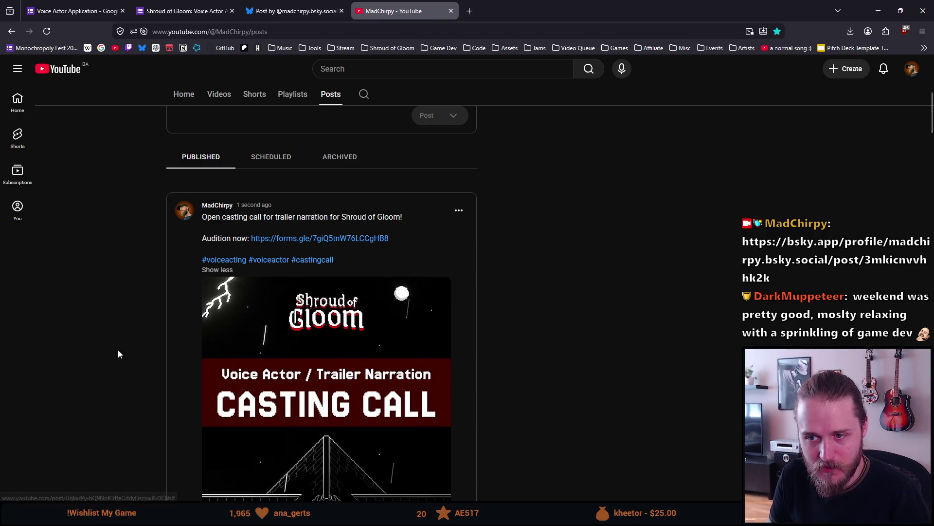
scroll(117, 350, down, 3)
scroll(117, 350, up, 2)
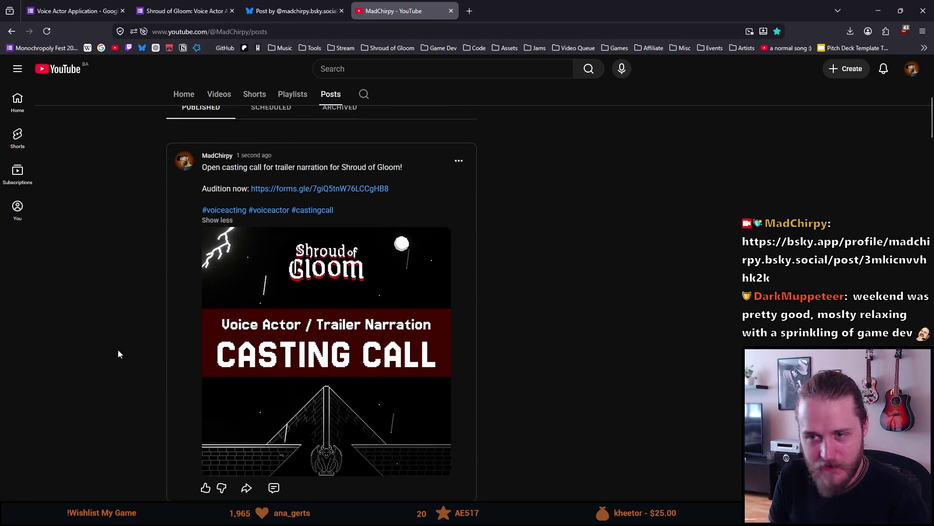
scroll(119, 350, down, 1)
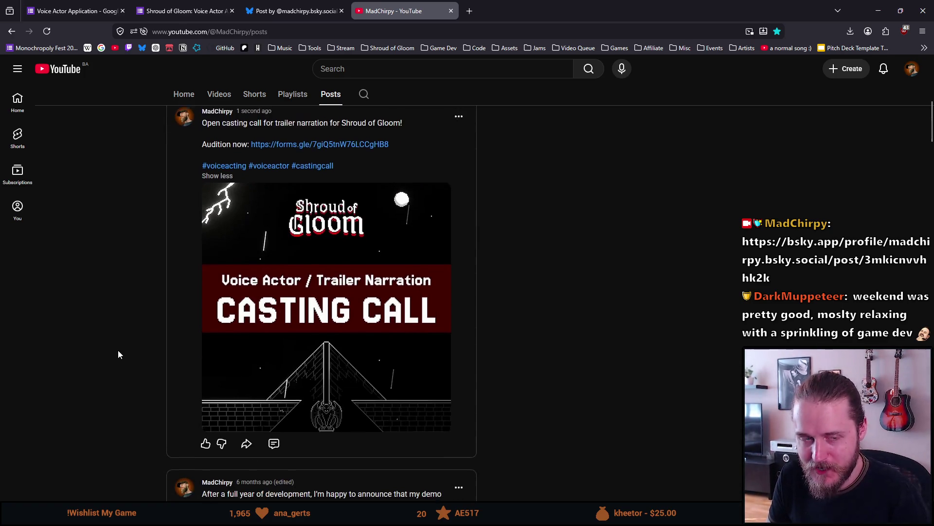
scroll(117, 354, up, 2)
scroll(118, 355, up, 2)
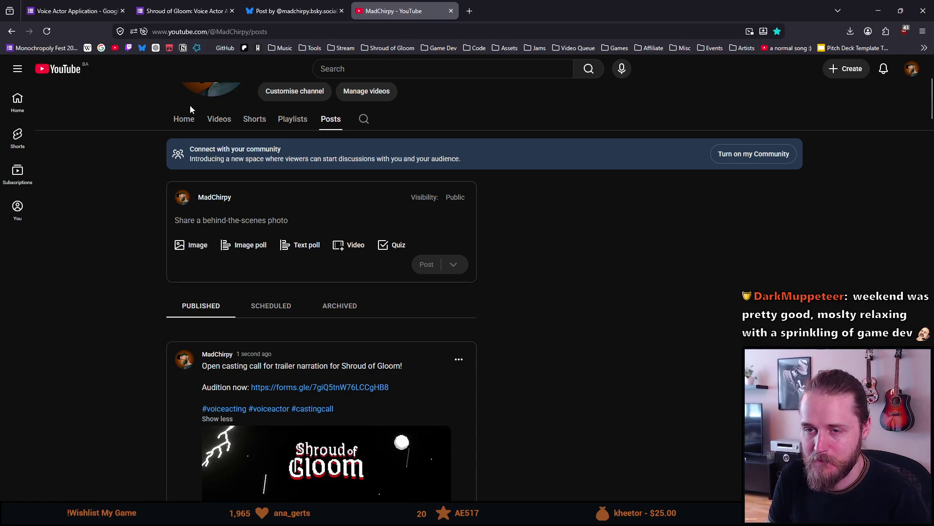
click(212, 123)
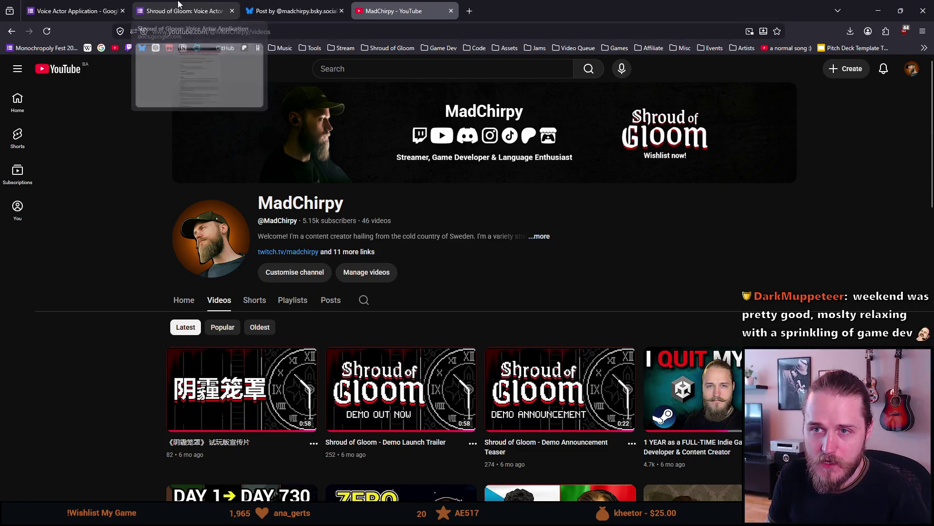
click(100, 10)
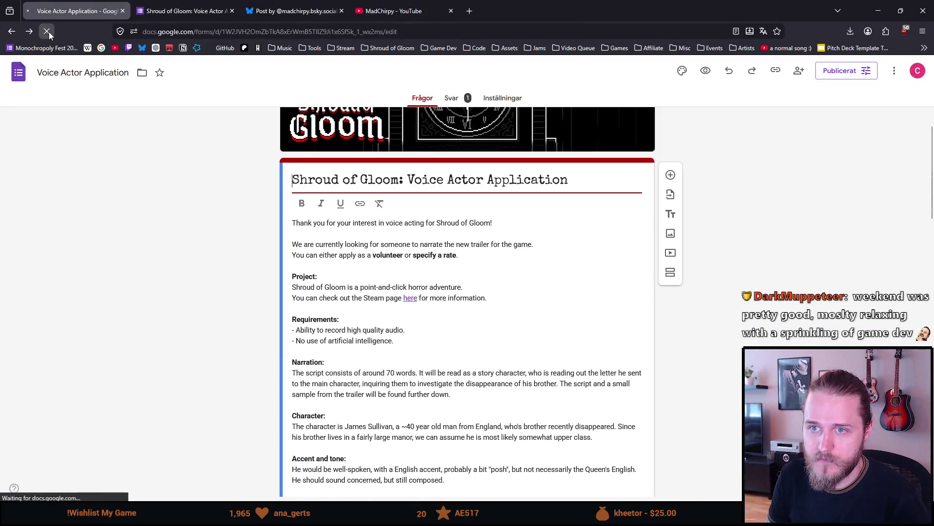
click(395, 10)
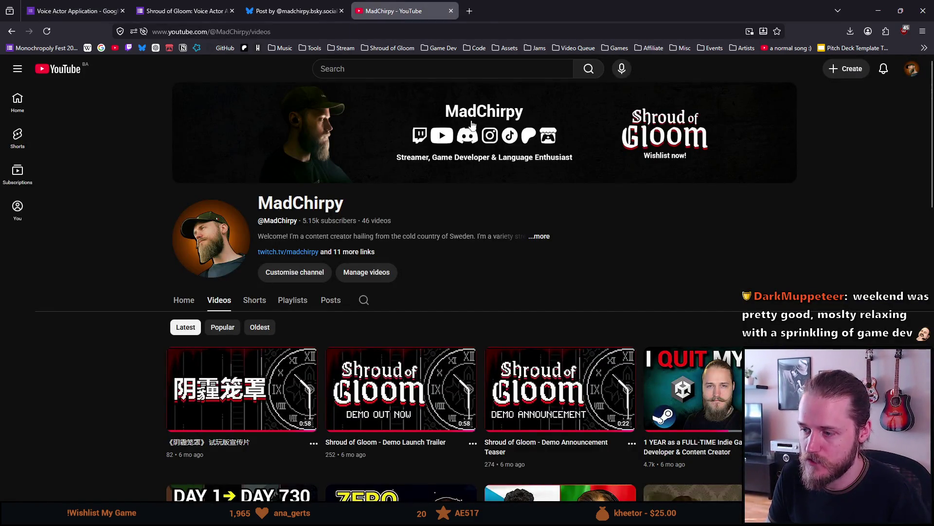
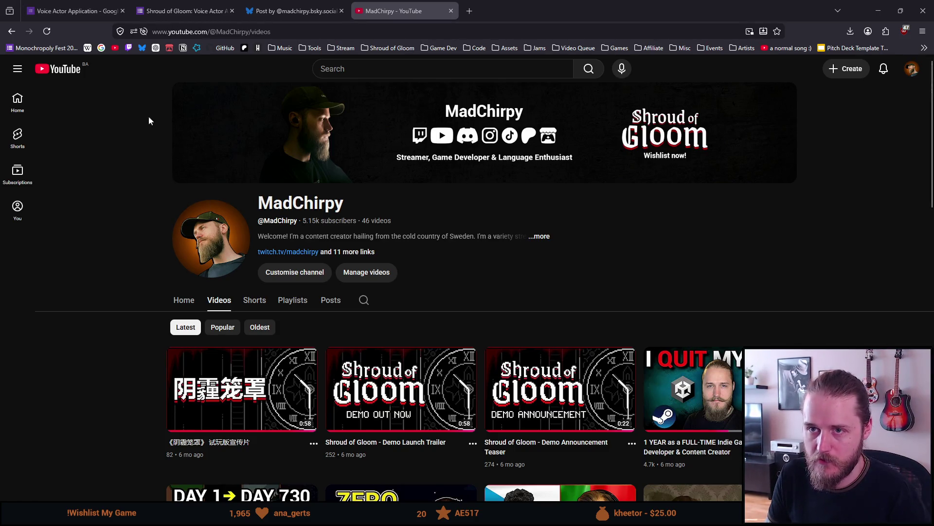
Close the voice actor form preview and application form tabs
click(71, 4)
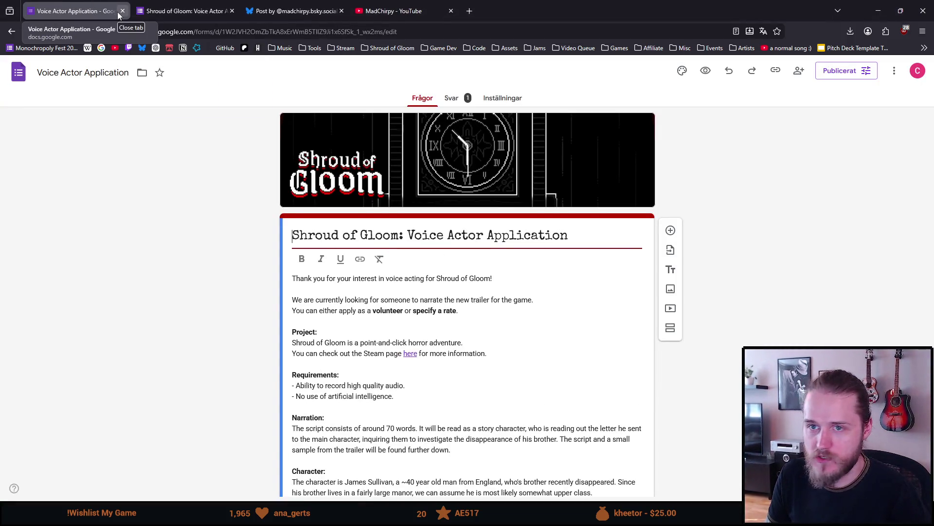
click(232, 11)
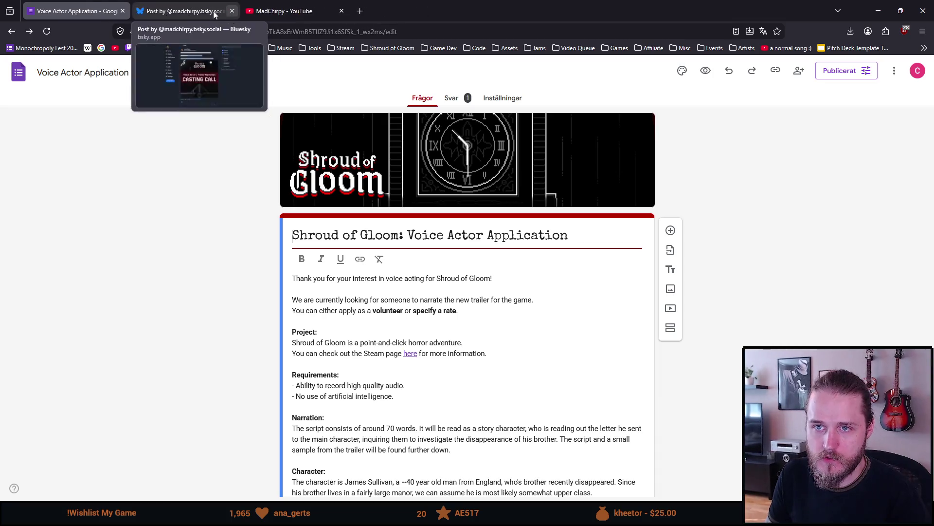
click(122, 11)
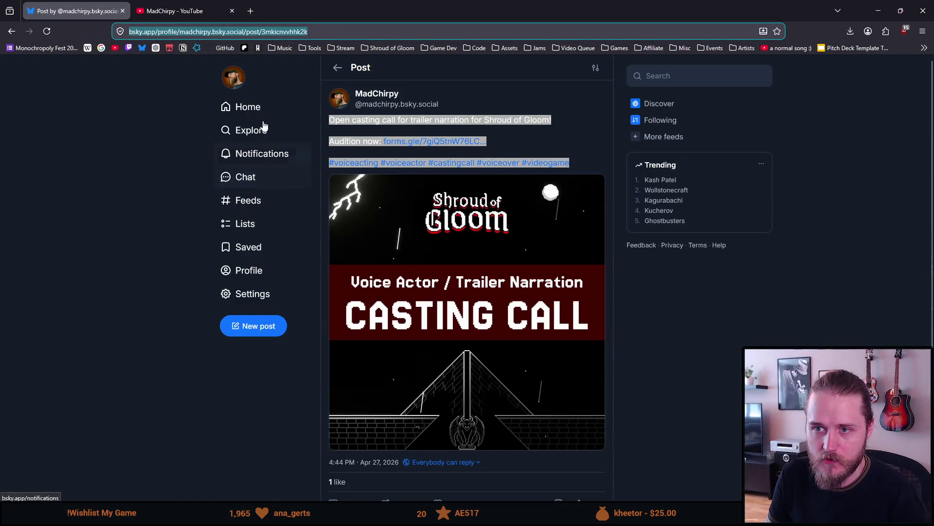
Check the Bluesky home feed and notifications, close the Bluesky tab and switch back to Resolve
click(255, 112)
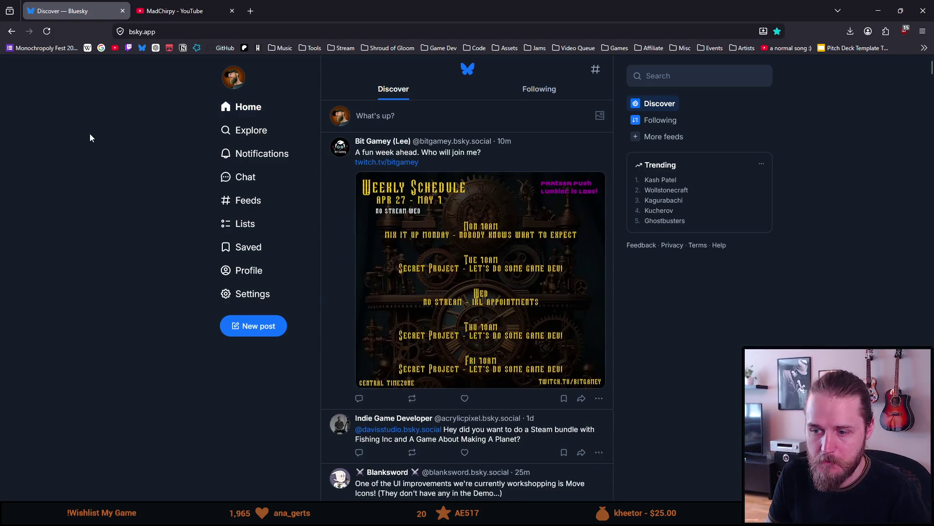
click(241, 153)
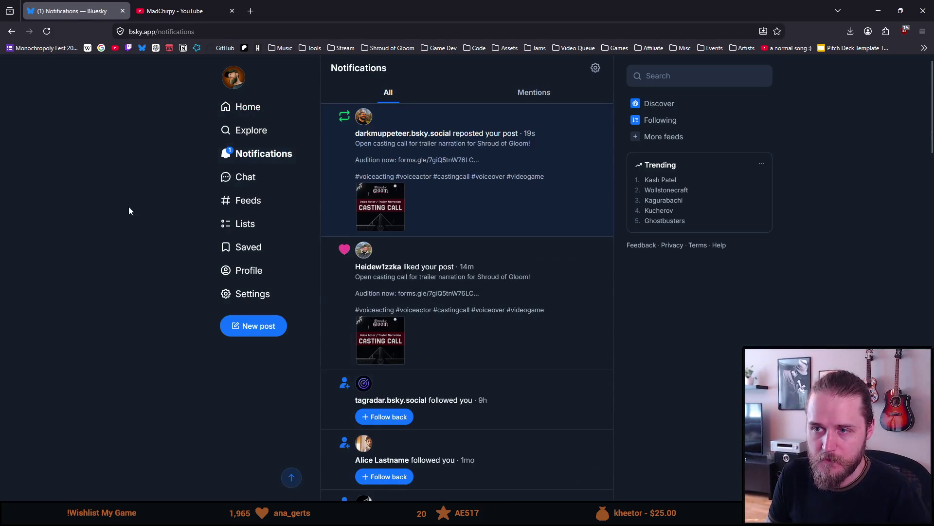
click(241, 110)
click(119, 13)
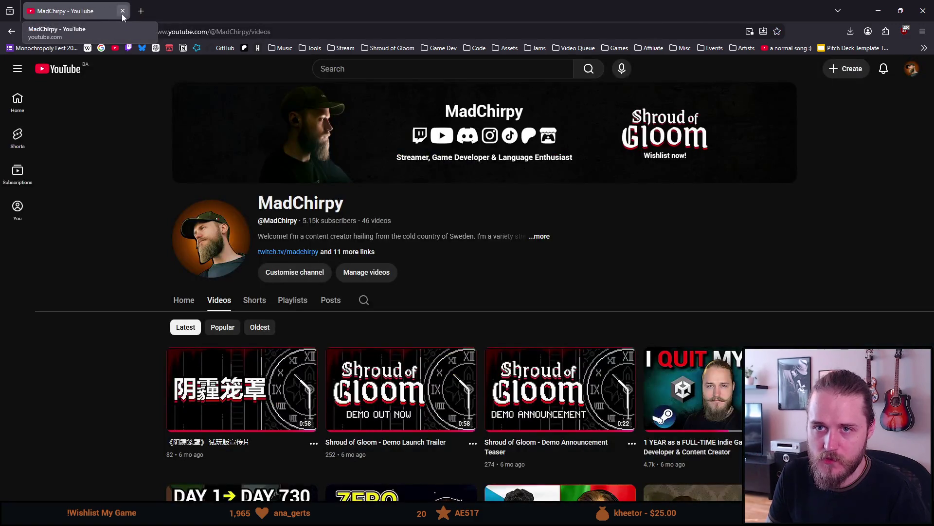
key(alt+Tab)
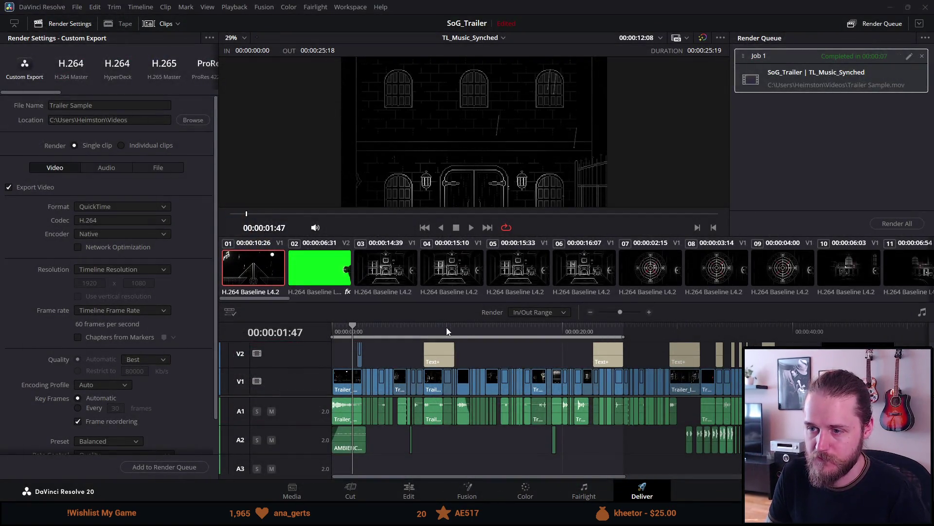
Return to the Edit page, save the SoG_Trailer project and preview it full screen from the start
click(409, 491)
key(ctrl+s)
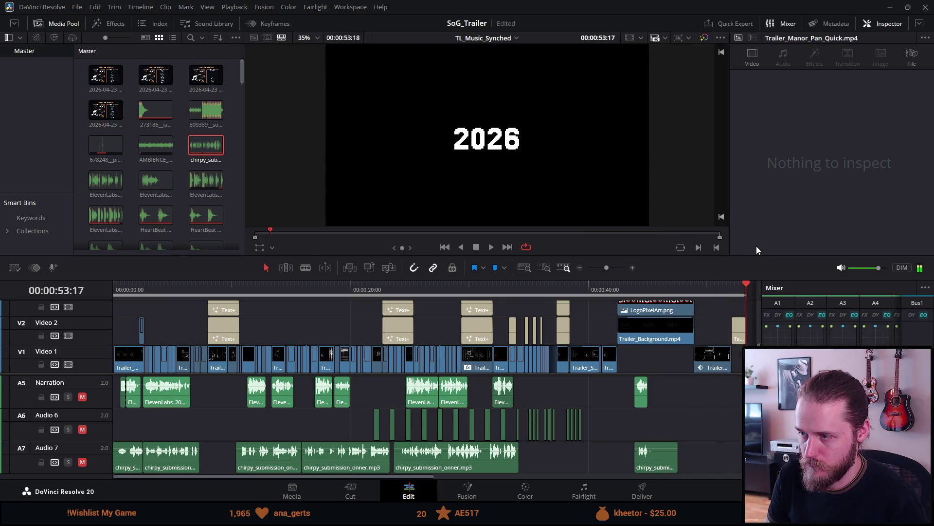
key(q)
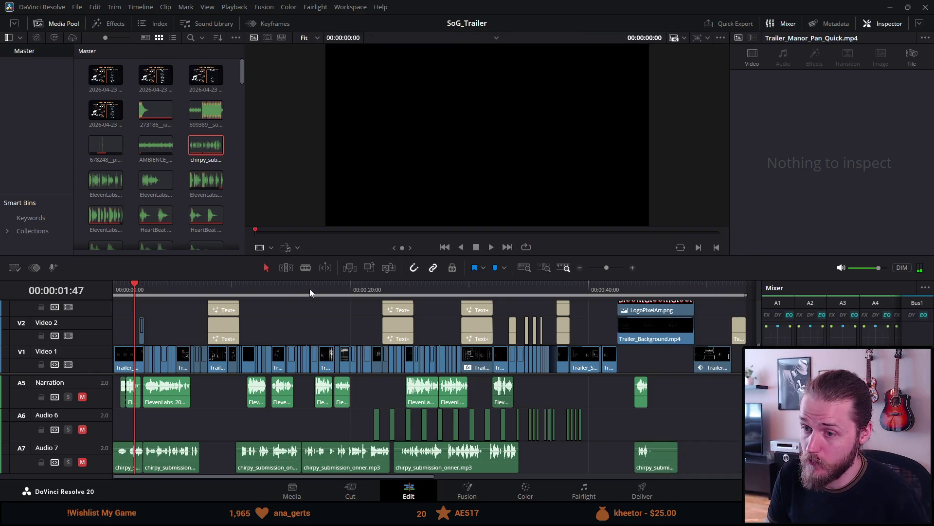
scroll(187, 306, up, 2)
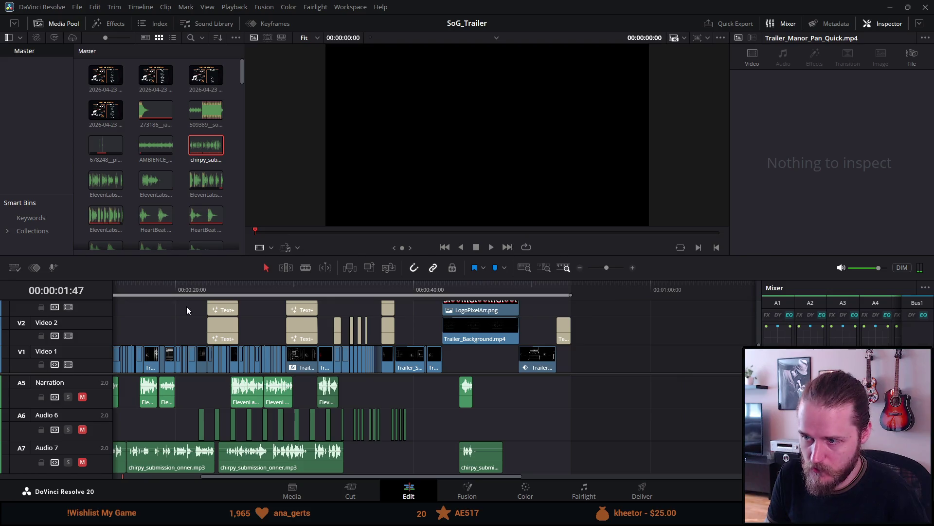
scroll(186, 306, up, 1)
scroll(187, 306, down, 3)
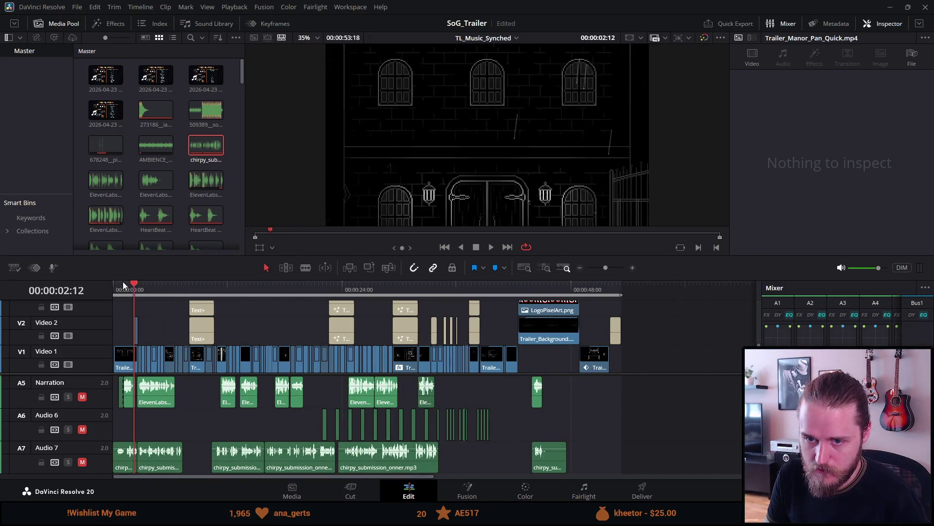
key(Home)
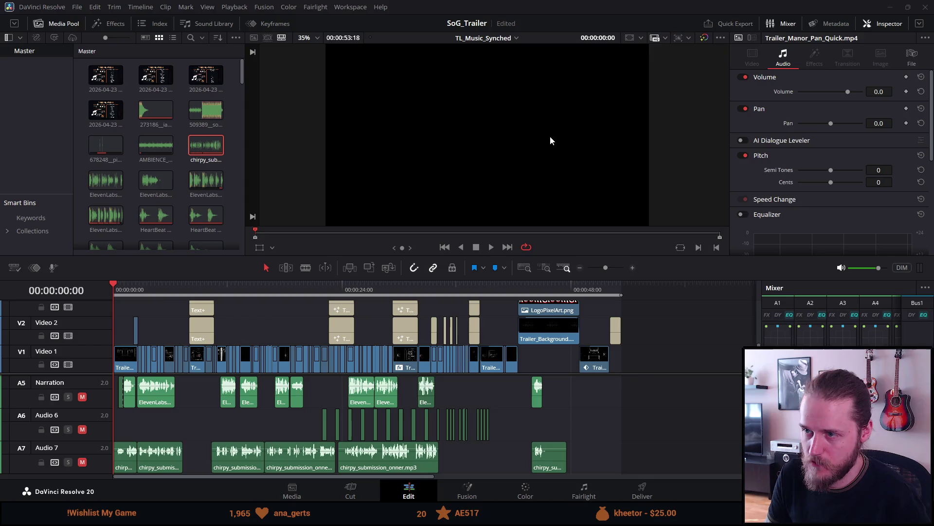
key(p)
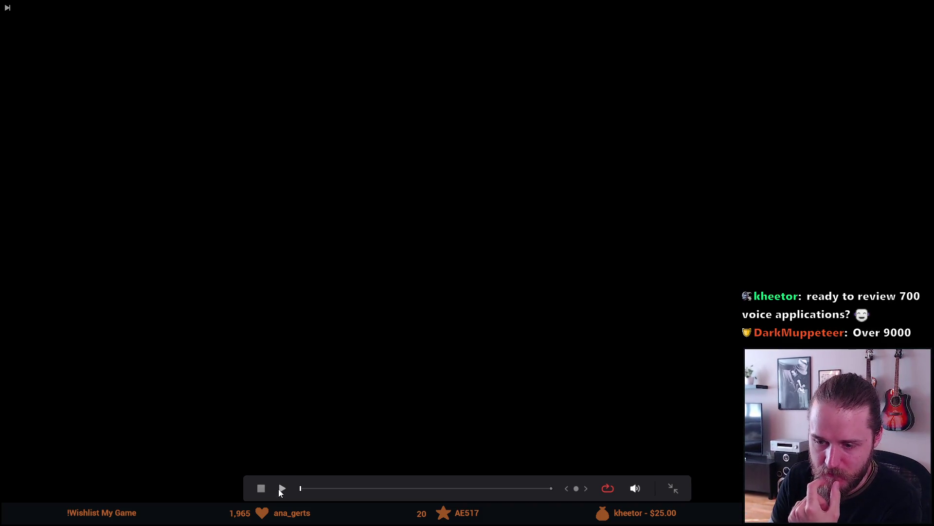
click(282, 488)
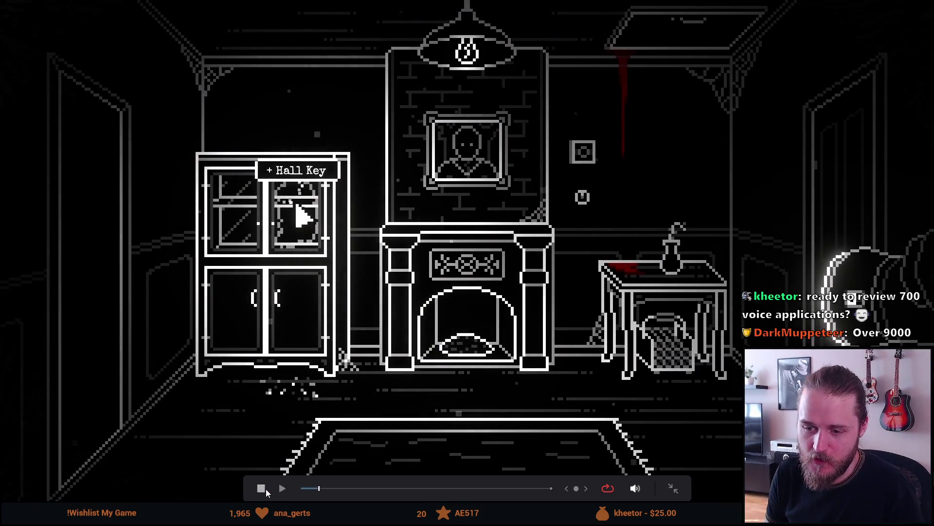
click(261, 488)
key(Escape)
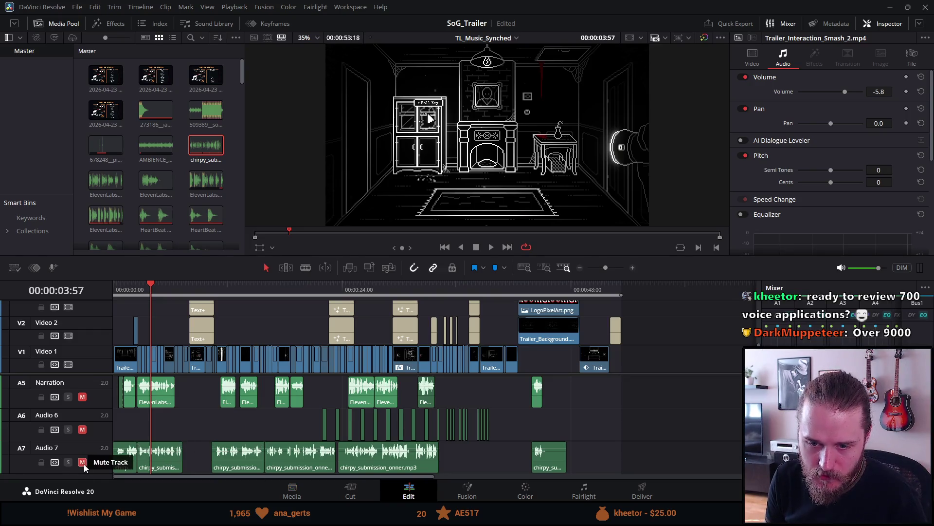
click(82, 463)
Play the trailer full screen from the start to test the audio, then stop
key(Home)
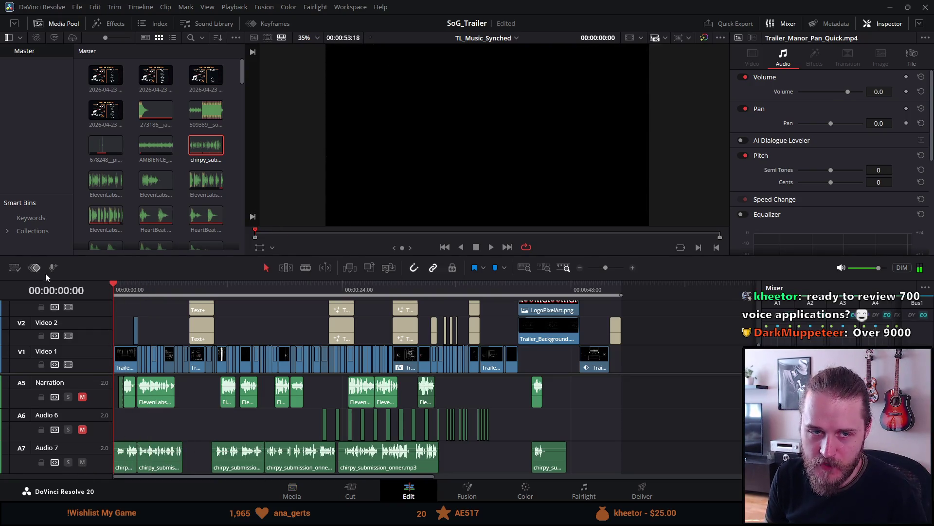
key(ctrl+f)
key(space)
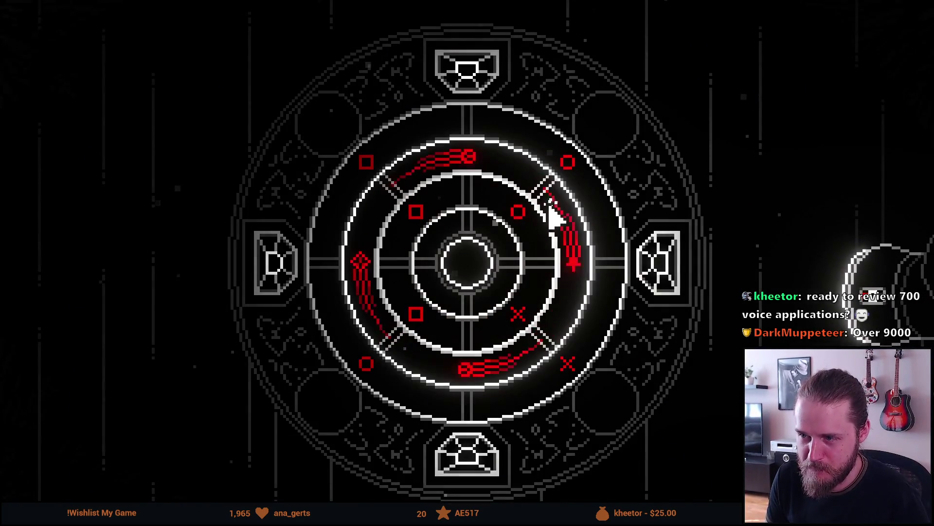
key(ctrl+f)
key(space)
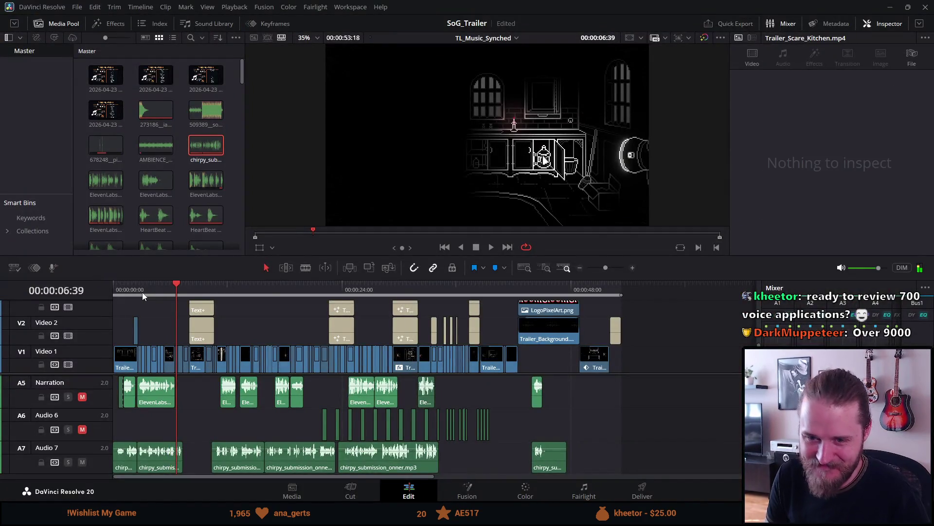
Mute Audio 7 and Audio 6, unmute the Narration track and resume full-screen playback
click(82, 463)
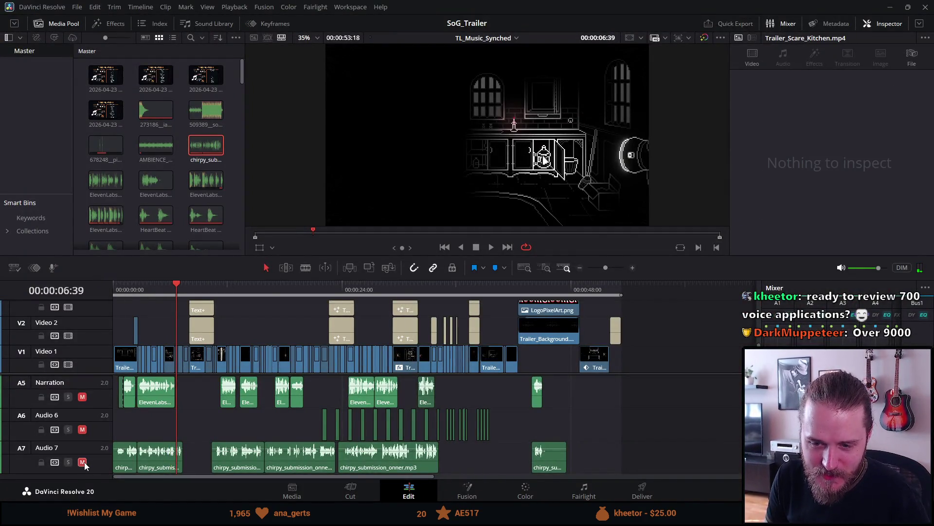
click(83, 429)
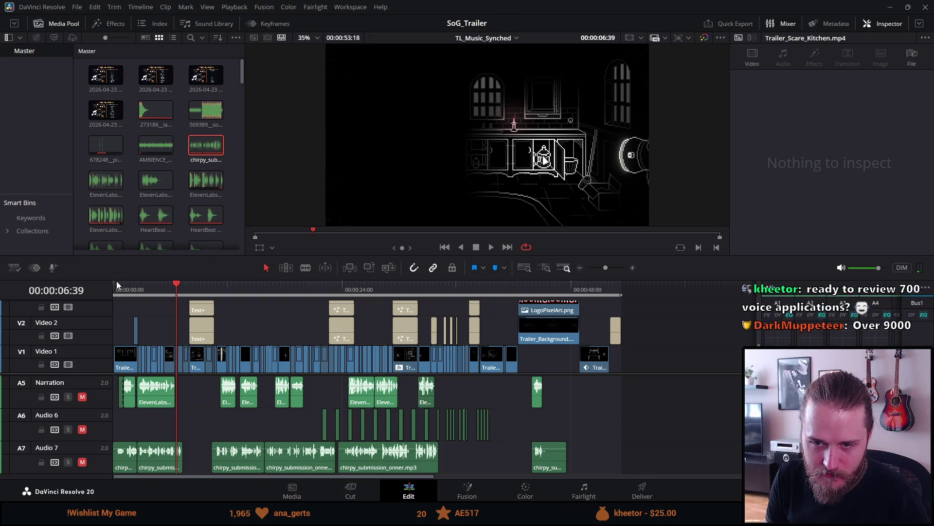
drag(117, 285, 44, 287)
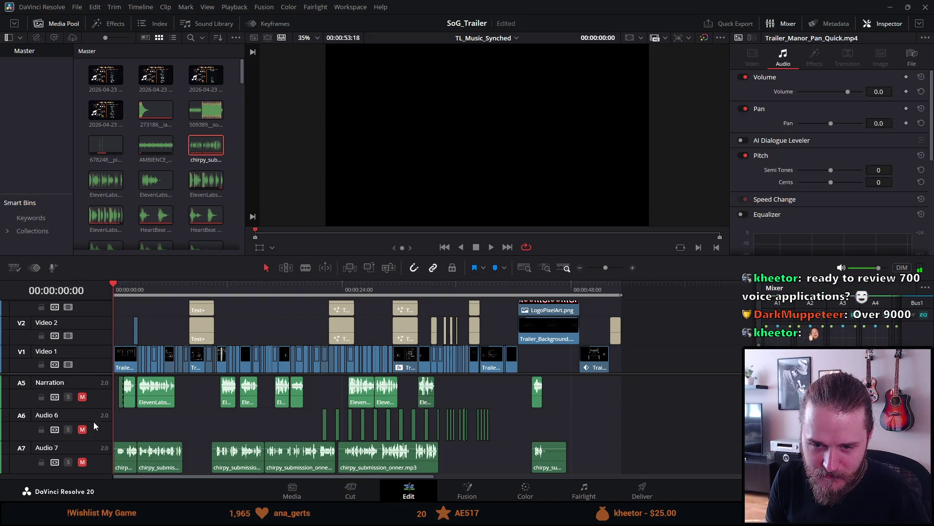
click(83, 397)
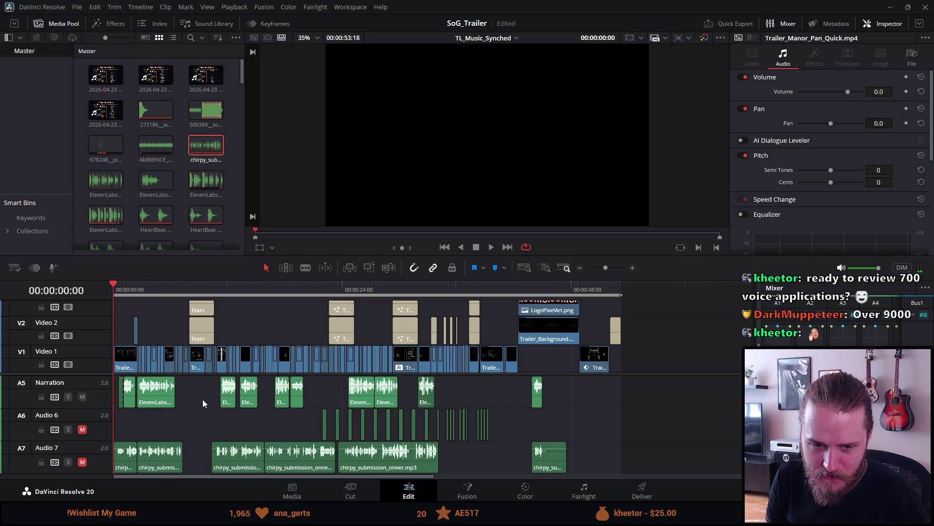
key(p)
key(space)
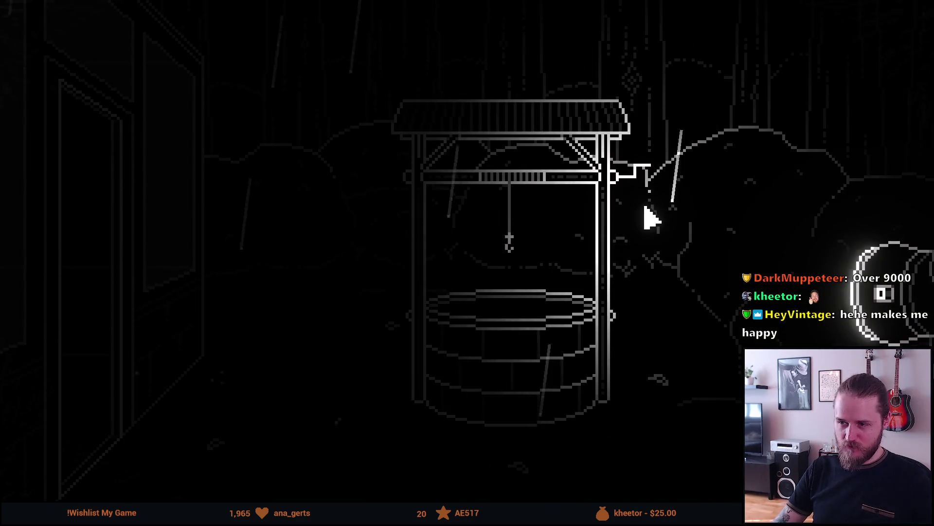
Stop and rewind the trailer, then play it again from the beginning in the cinema viewer
click(261, 488)
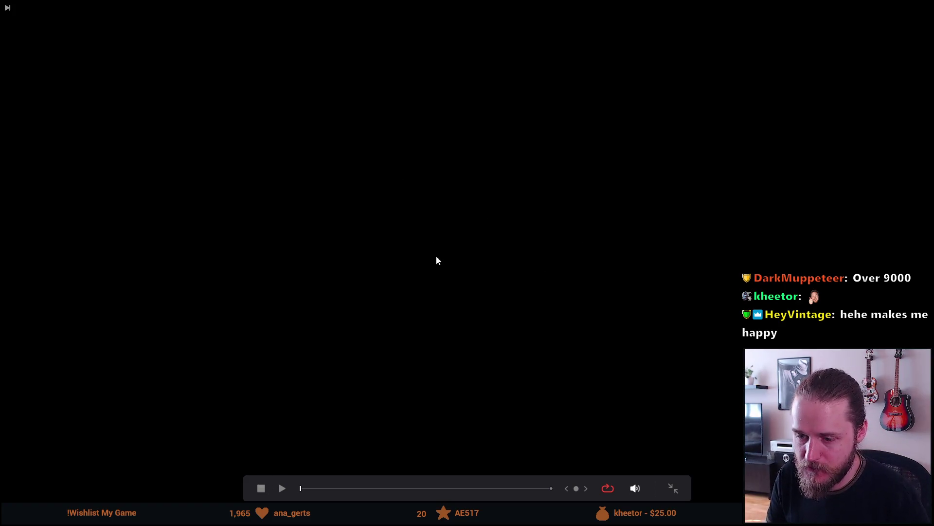
click(497, 272)
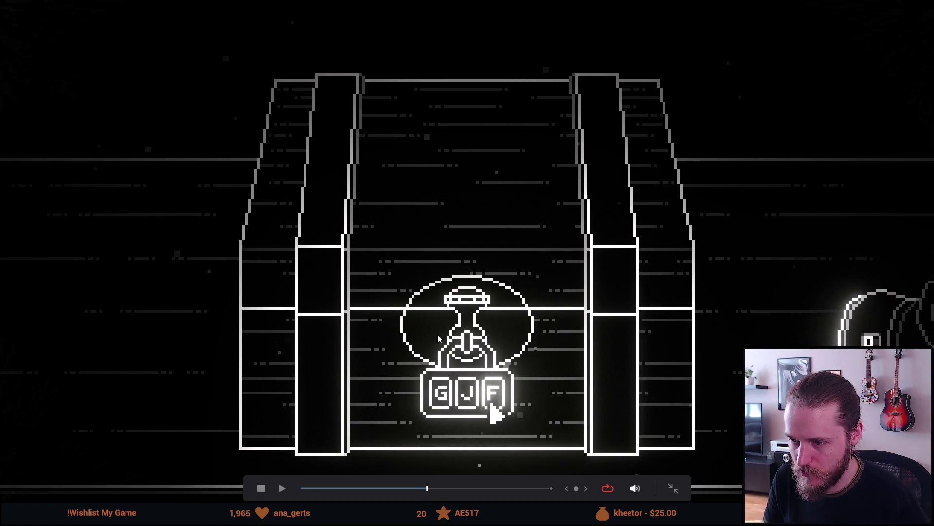
Resume the paused trailer preview twice to continue through to the Uncover the Mystery card
click(426, 372)
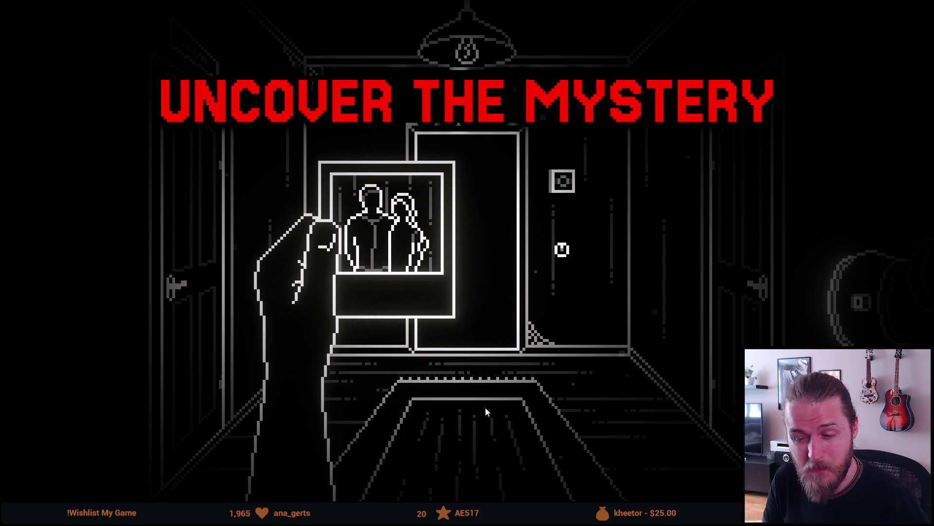
click(473, 417)
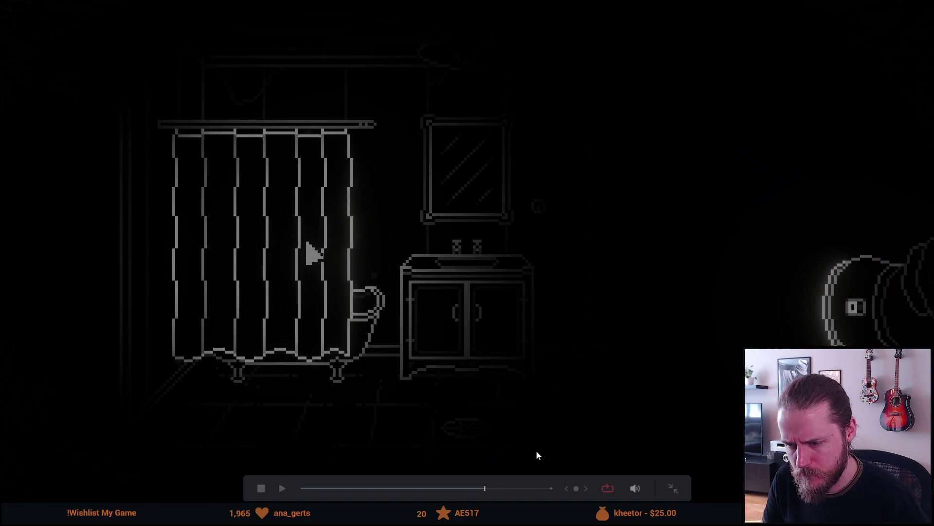
click(479, 488)
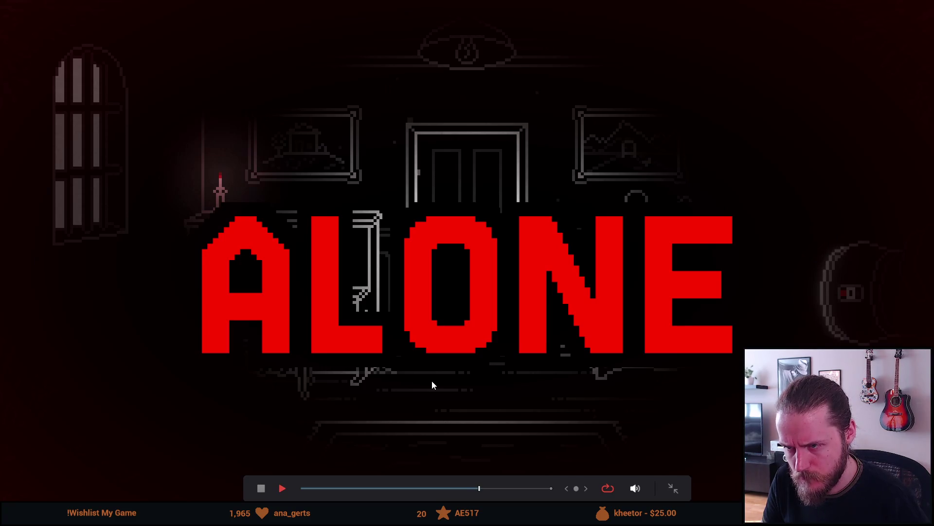
click(474, 488)
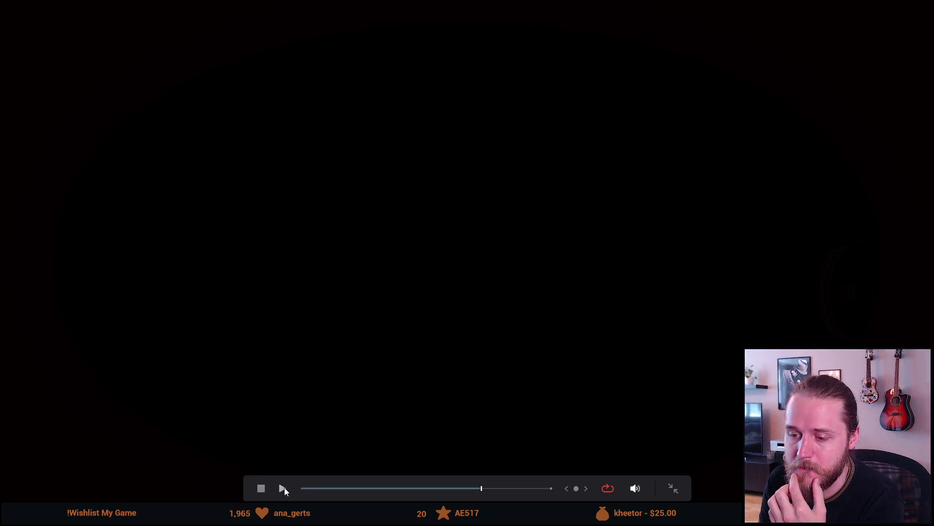
click(284, 489)
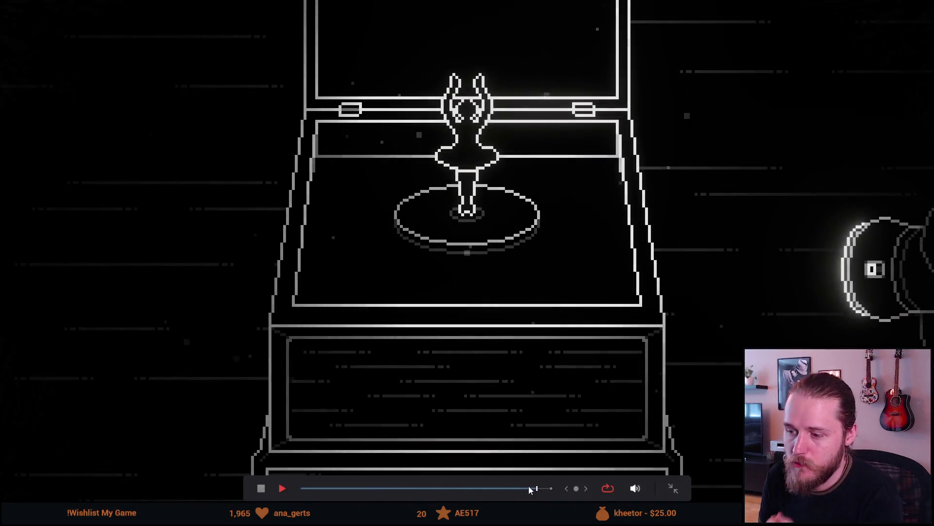
click(531, 488)
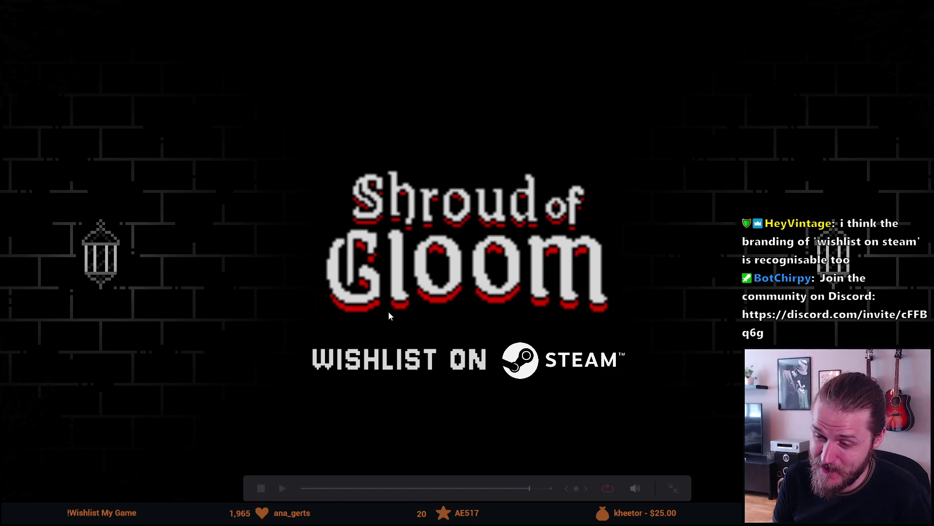
click(284, 487)
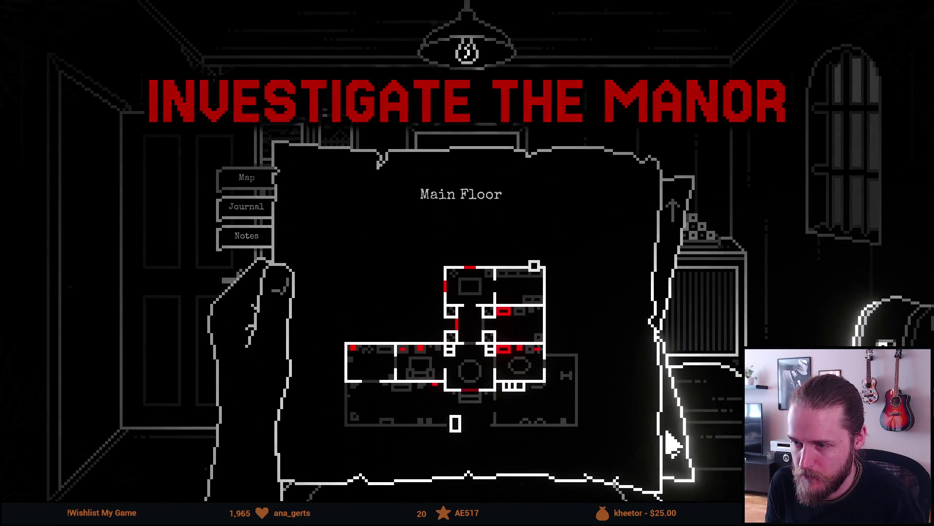
Exit full-screen playback back to the SoG_Trailer edit timeline
key(Escape)
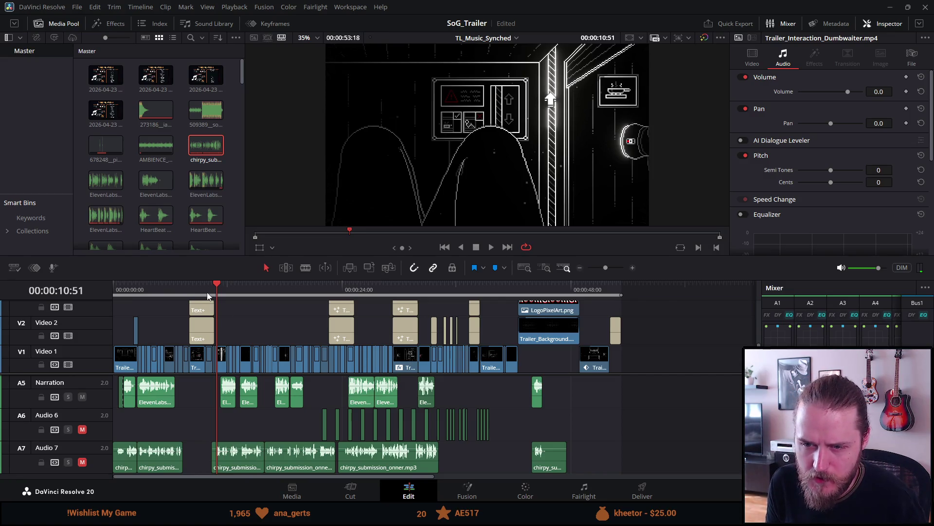
Zoom into the kitchen shot, select Trailer_Interaction_Map_2 and drag its audio down to about -1.92 dB
click(193, 295)
key(ctrl+equal)
key(ctrl+equal)
key(ctrl+equal)
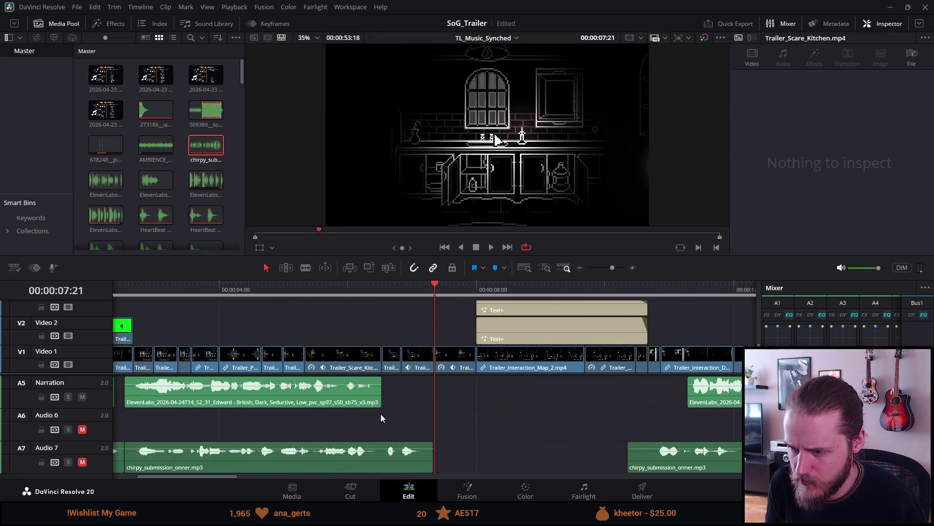
scroll(381, 415, up, 5)
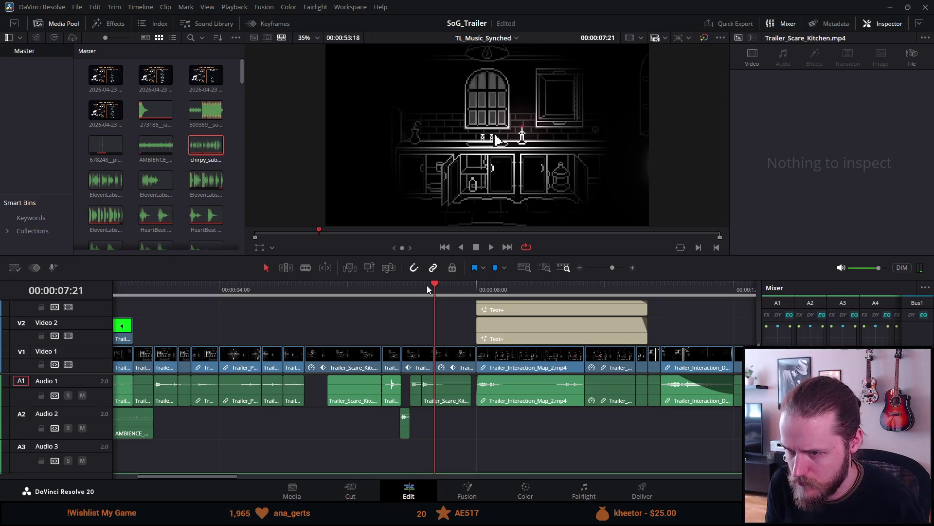
key(space)
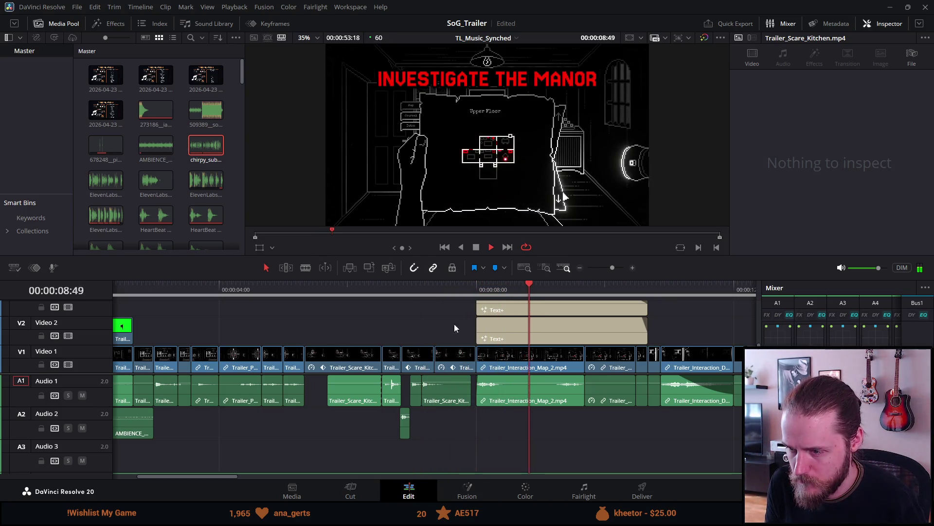
click(488, 387)
key(ctrl+equal)
drag(491, 383, 490, 383)
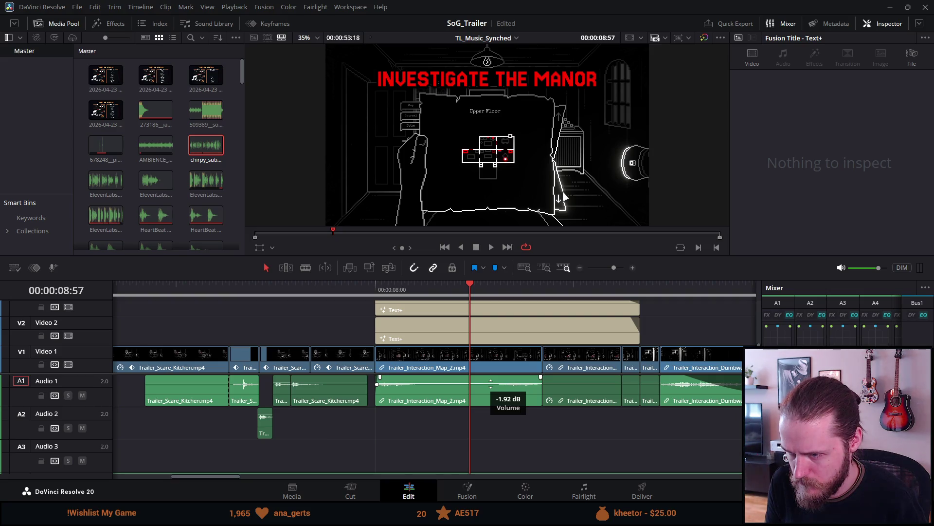
Replay the mix around the kitchen shot, then split the Map_2 clip at the playhead
click(351, 286)
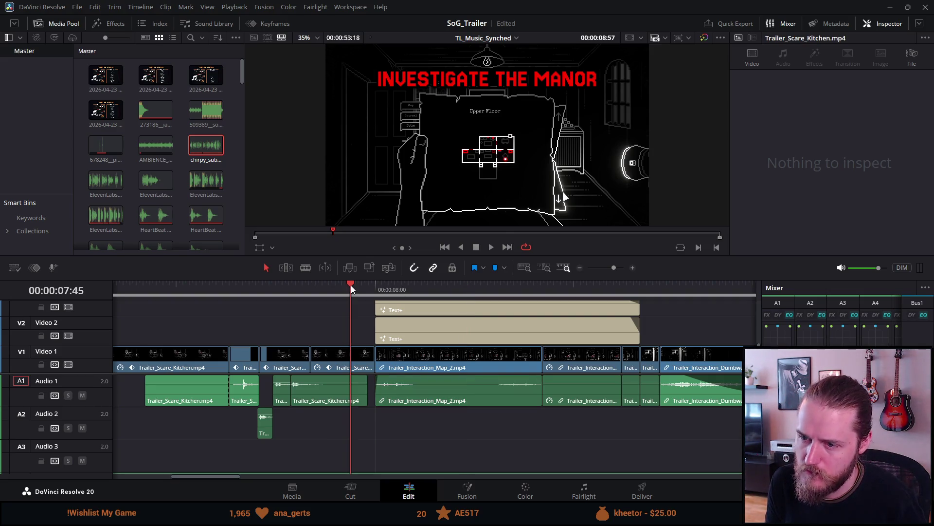
click(141, 287)
key(space)
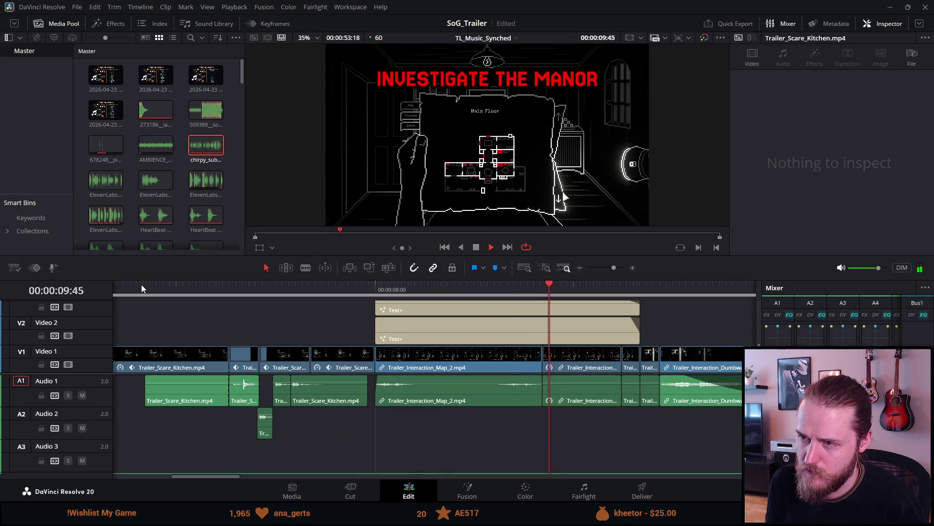
key(space)
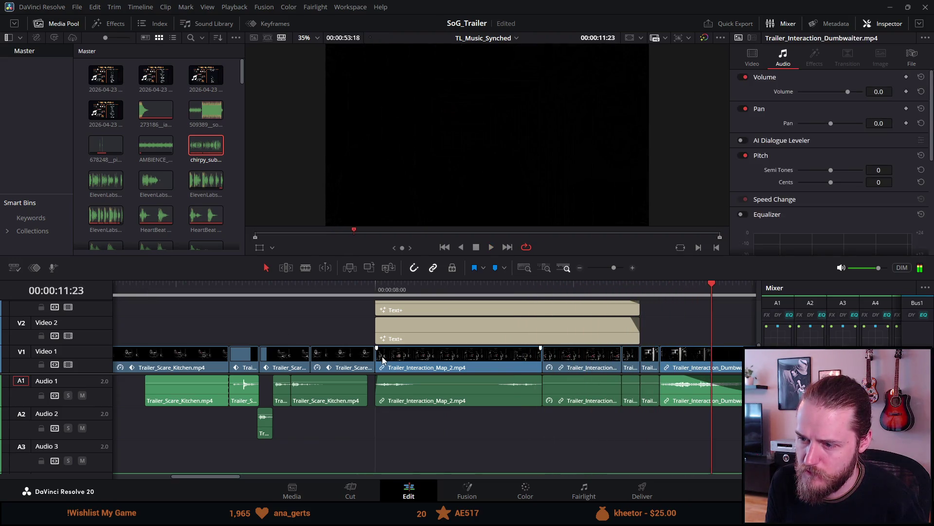
click(474, 289)
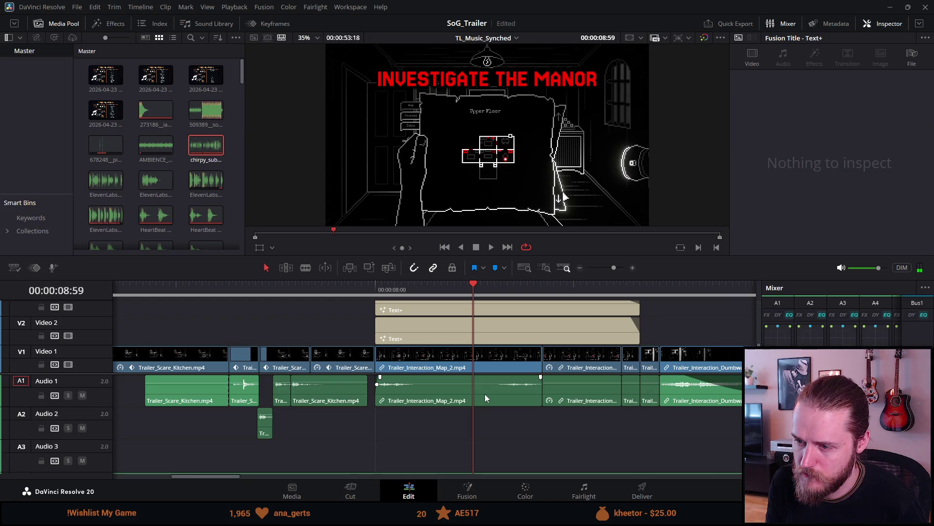
click(486, 393)
key(ctrl+b)
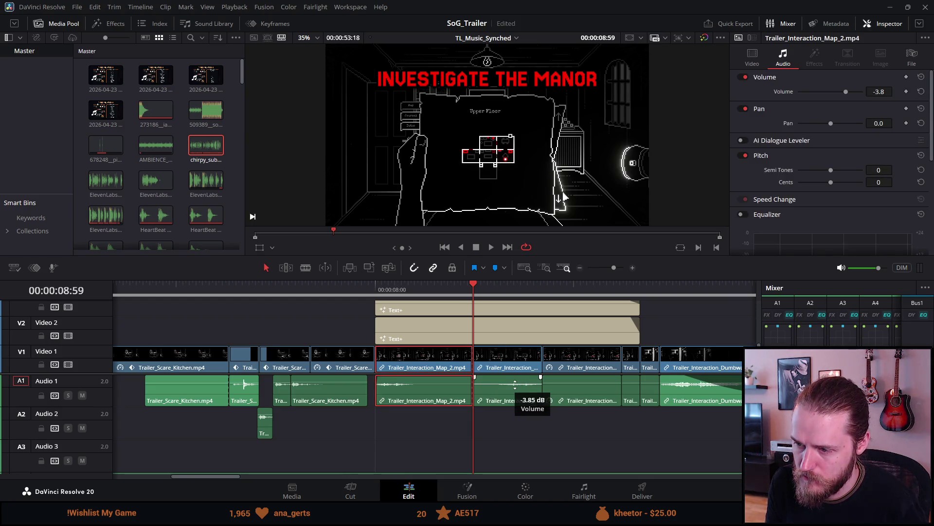
Review the quieter Map_2 audio, undo the accidental split and replay the section
click(341, 286)
key(space)
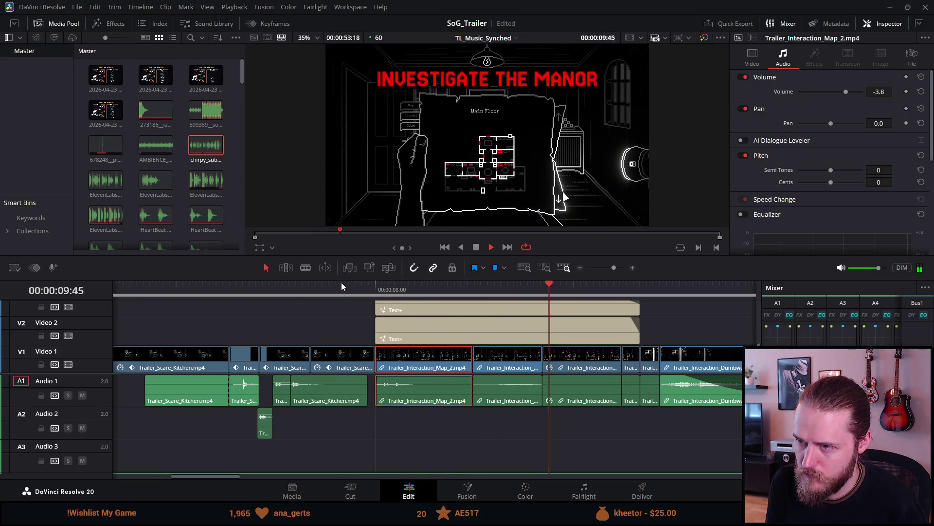
key(space)
key(ctrl+z)
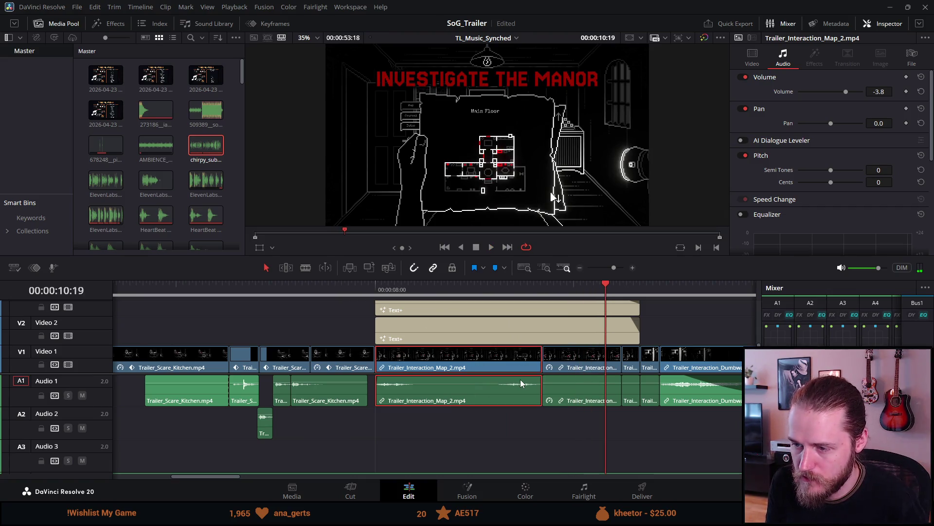
click(345, 291)
key(space)
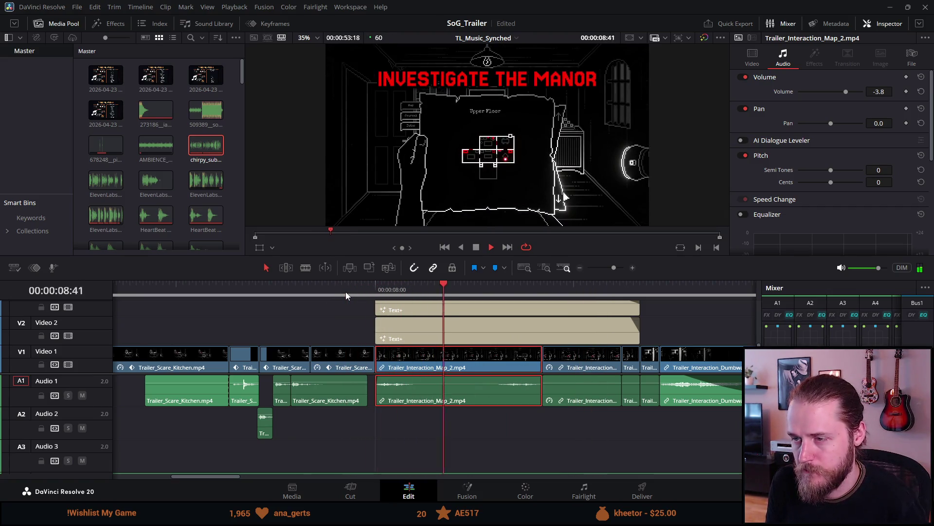
key(space)
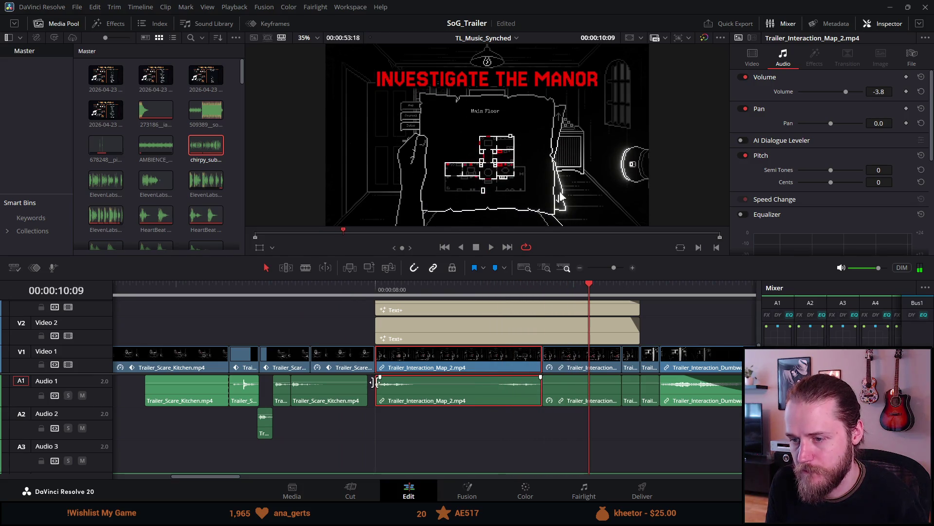
Add a brief fade at the start of the Map_2 audio and play the edited section back
click(379, 381)
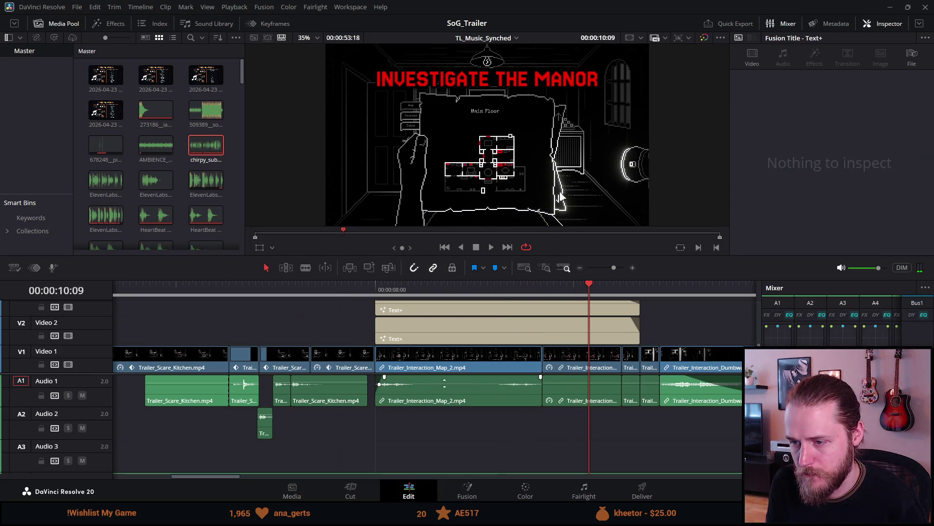
drag(540, 378, 539, 381)
click(356, 286)
key(space)
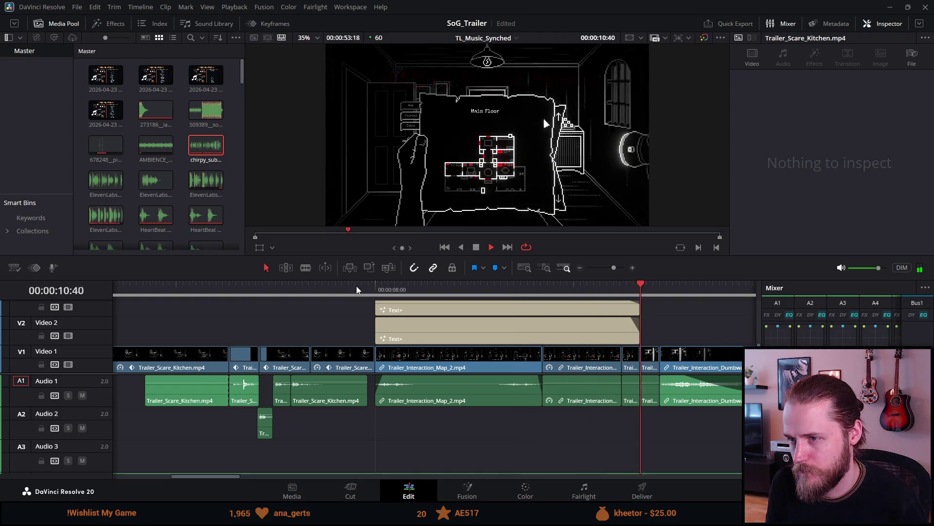
scroll(395, 371, down, 2)
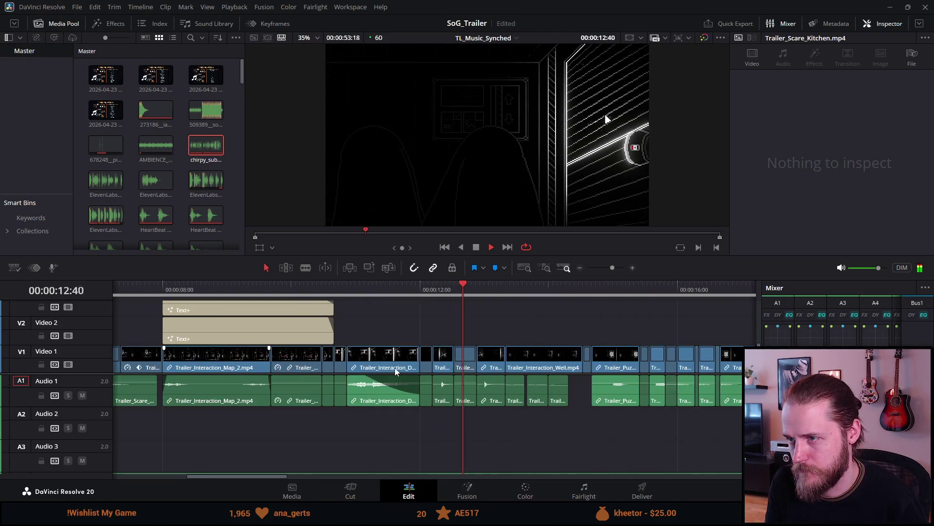
scroll(395, 370, down, 3)
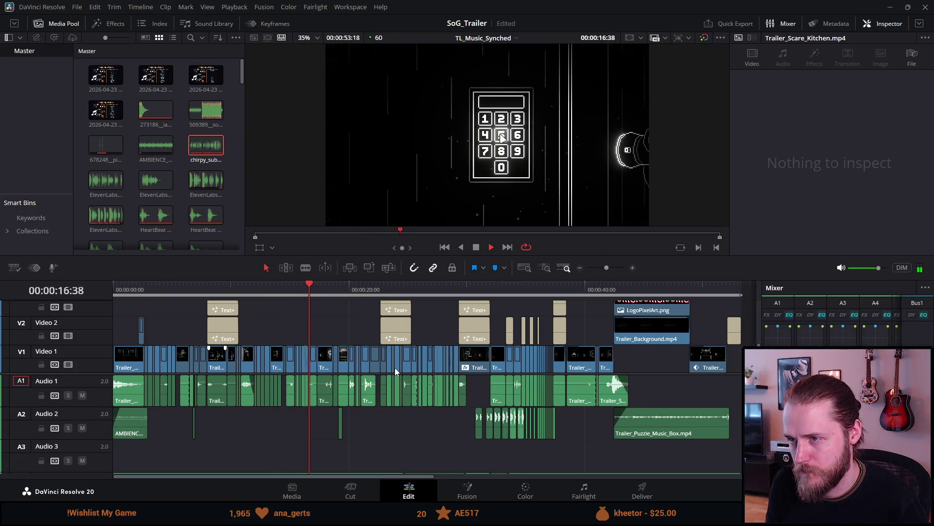
key(space)
click(278, 288)
key(space)
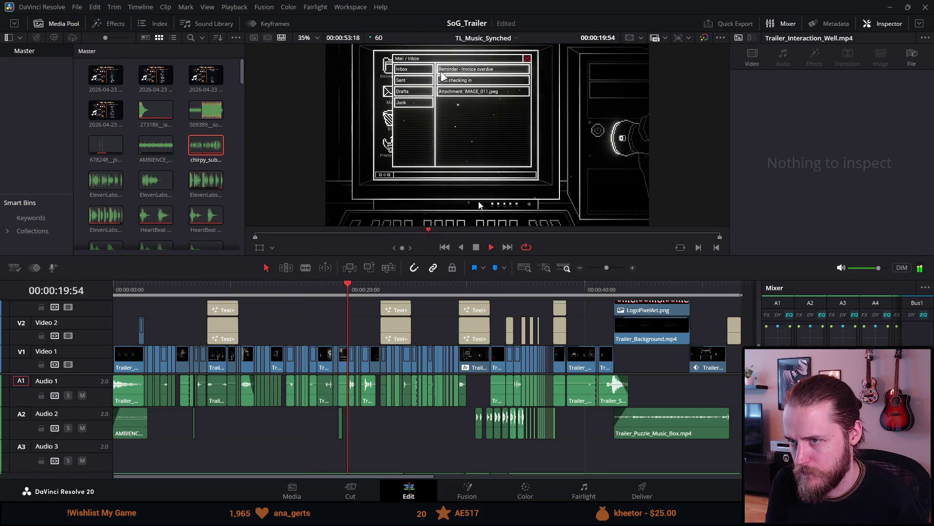
key(space)
click(309, 290)
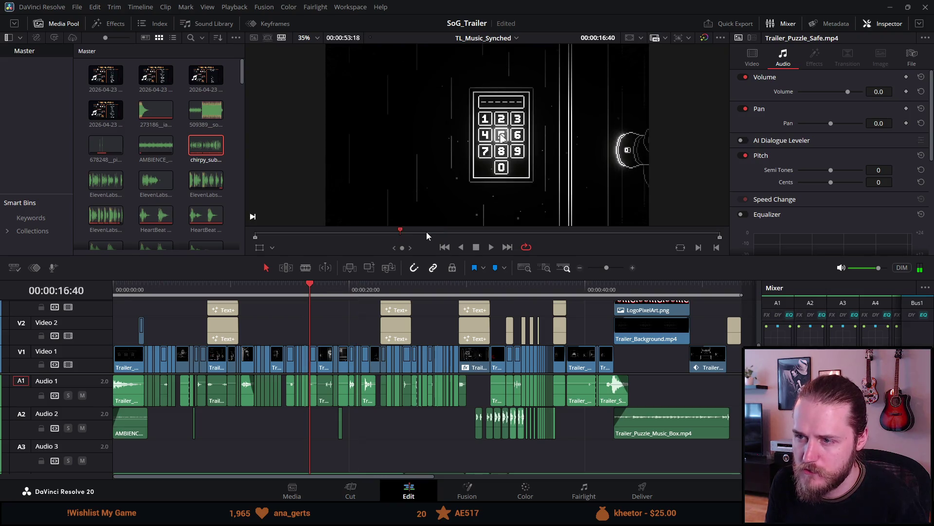
key(space)
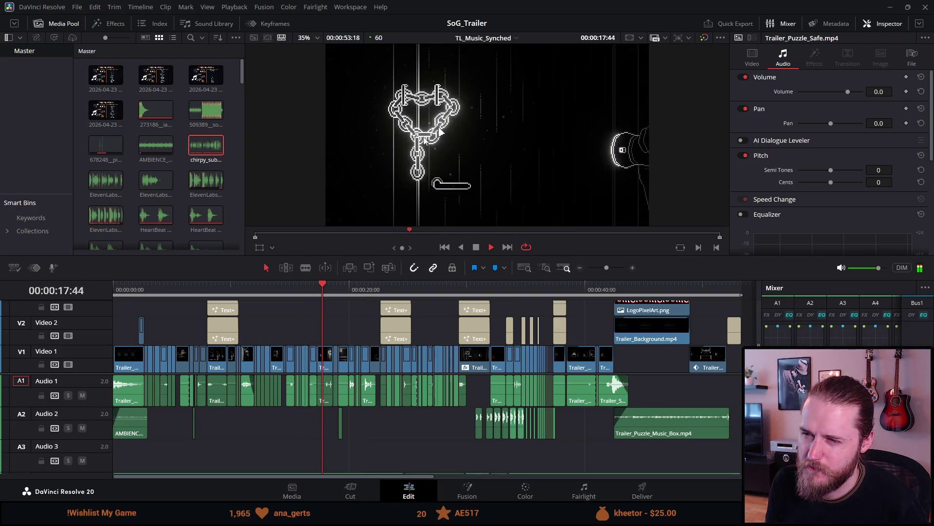
key(space)
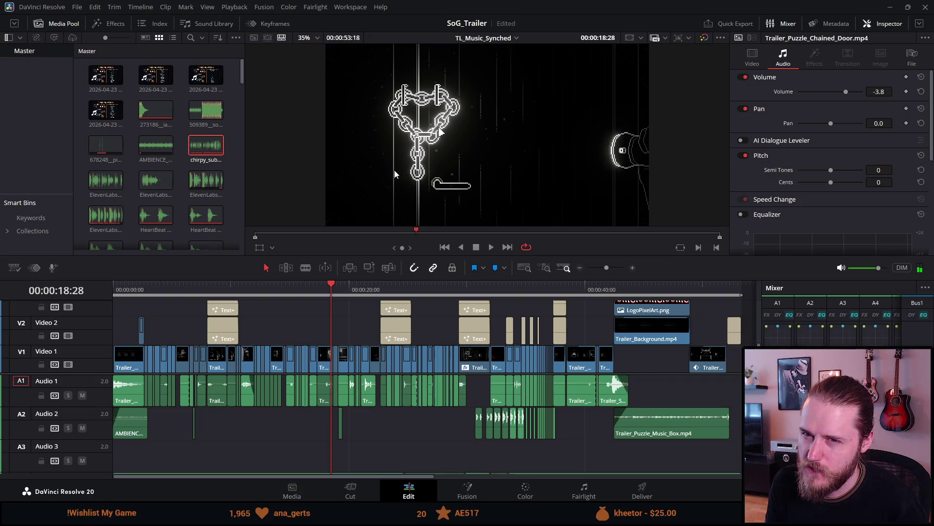
key(space)
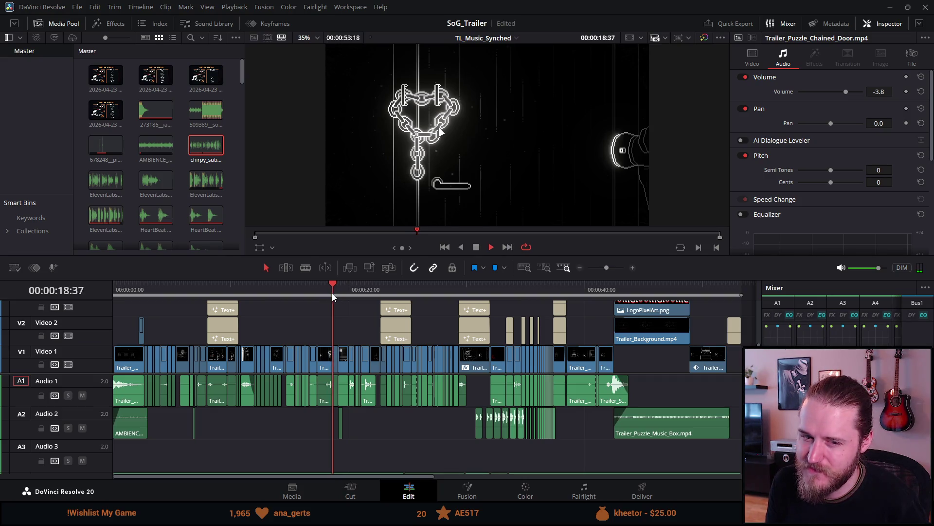
key(space)
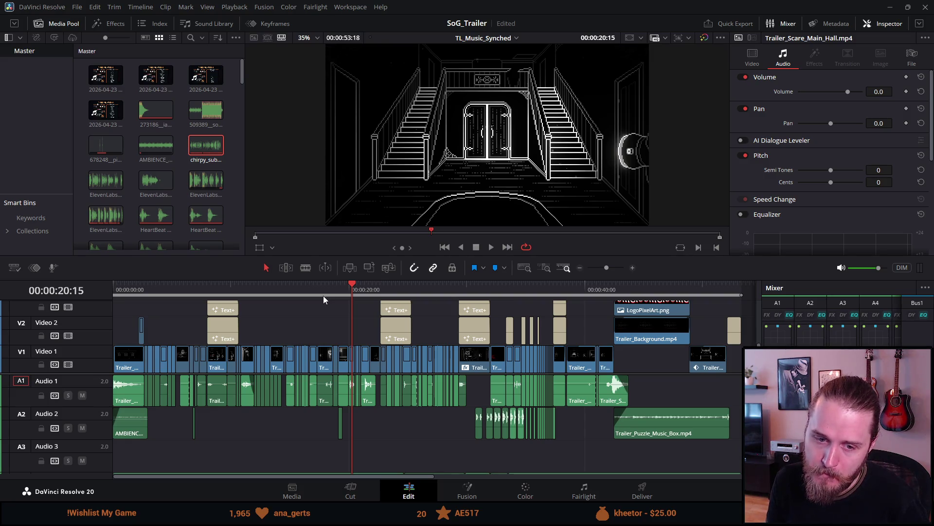
key(space)
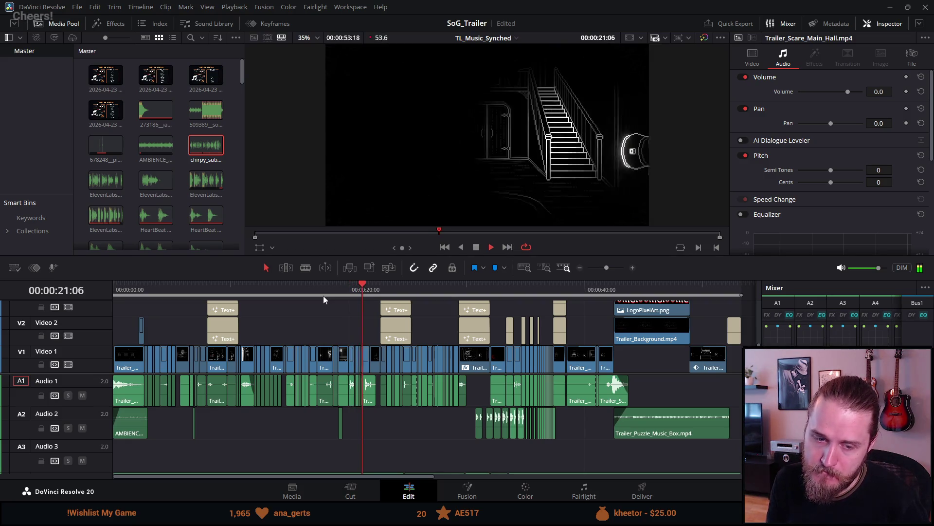
key(space)
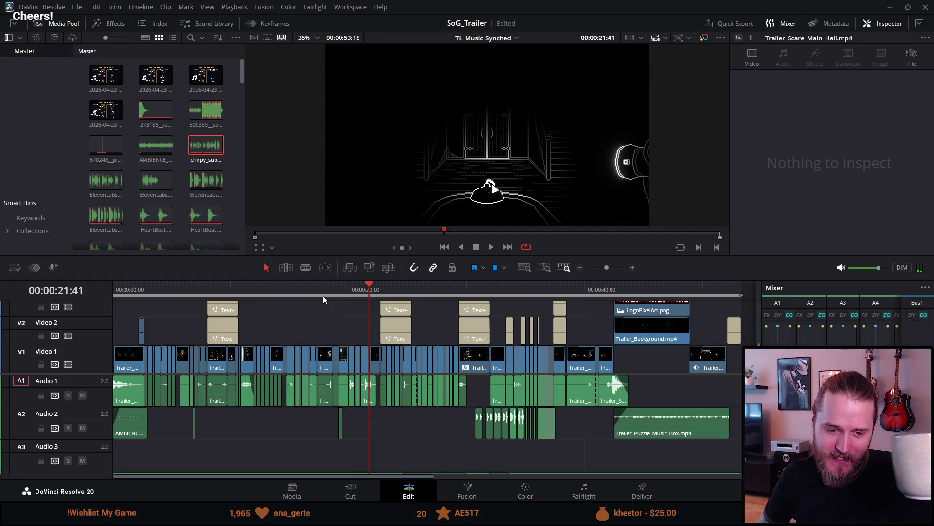
key(space)
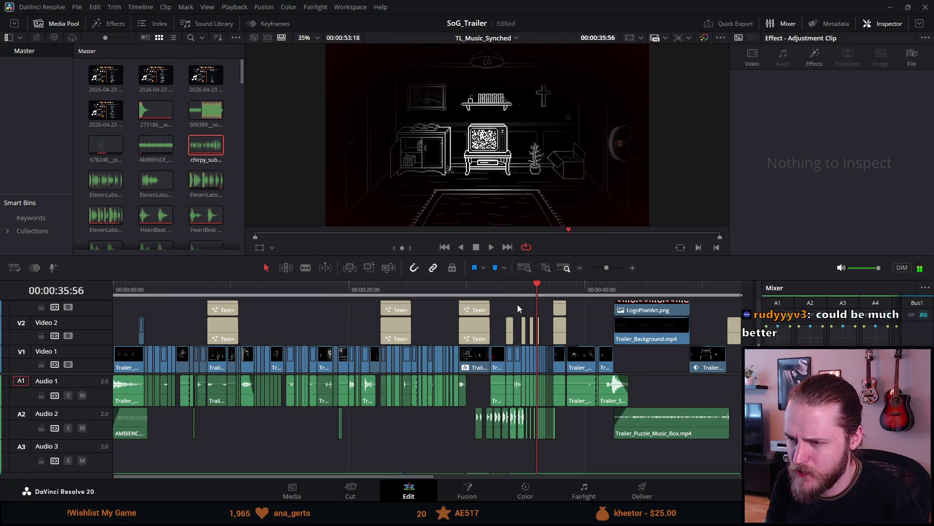
click(500, 287)
scroll(534, 349, up, 3)
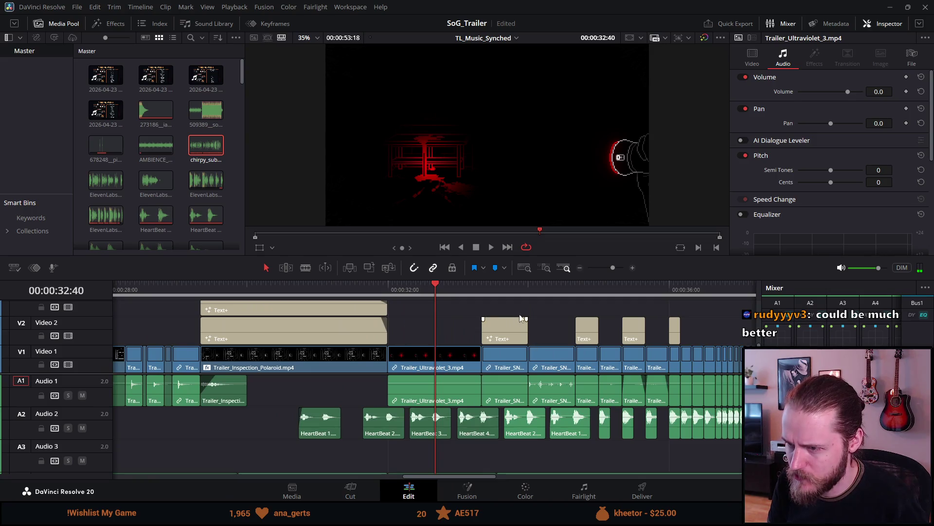
Adjust the fade on Trailer_SNF_Outside_Right's audio and lower it to about -3.85 dB, then return to the Ultraviolet clip
click(528, 284)
scroll(559, 339, up, 3)
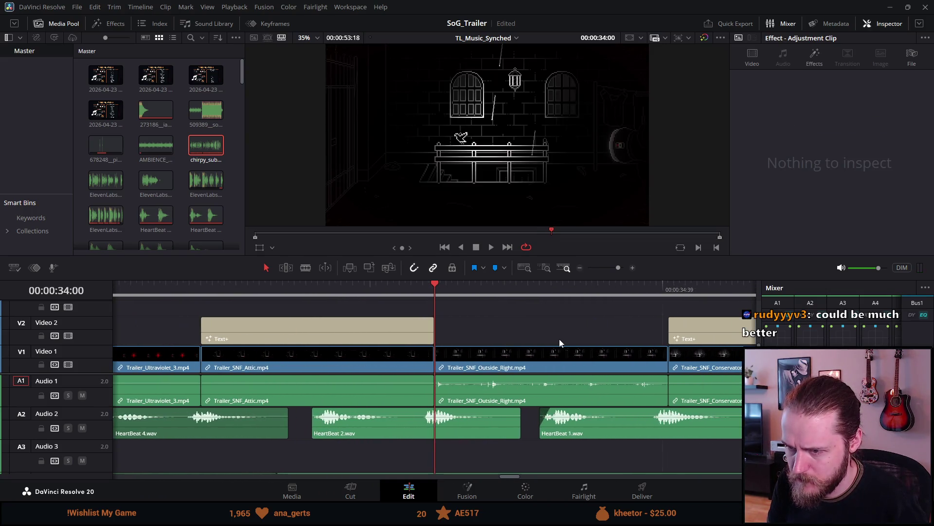
mouse_move(438, 381)
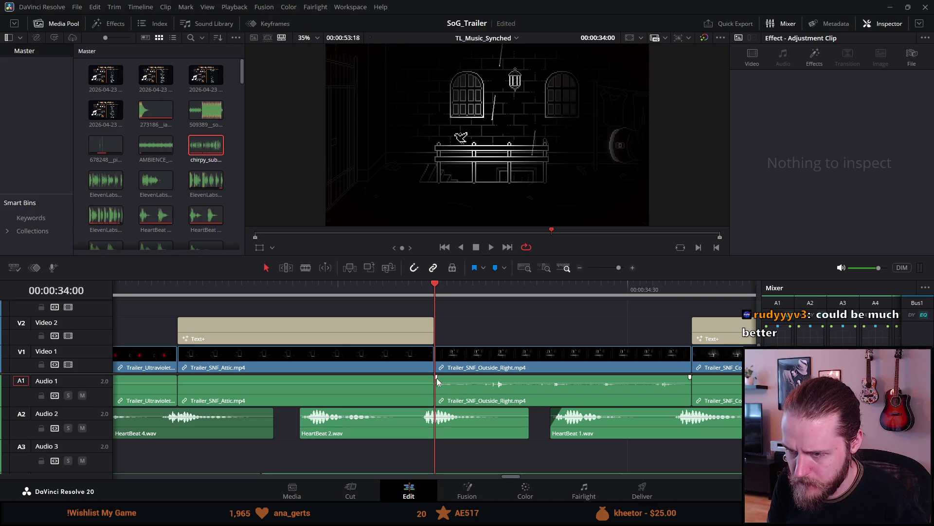
key(space)
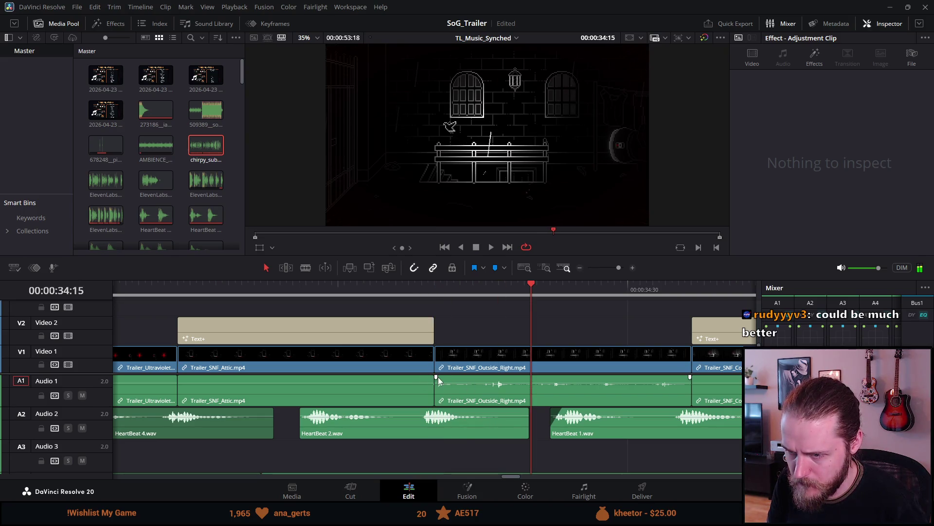
click(691, 379)
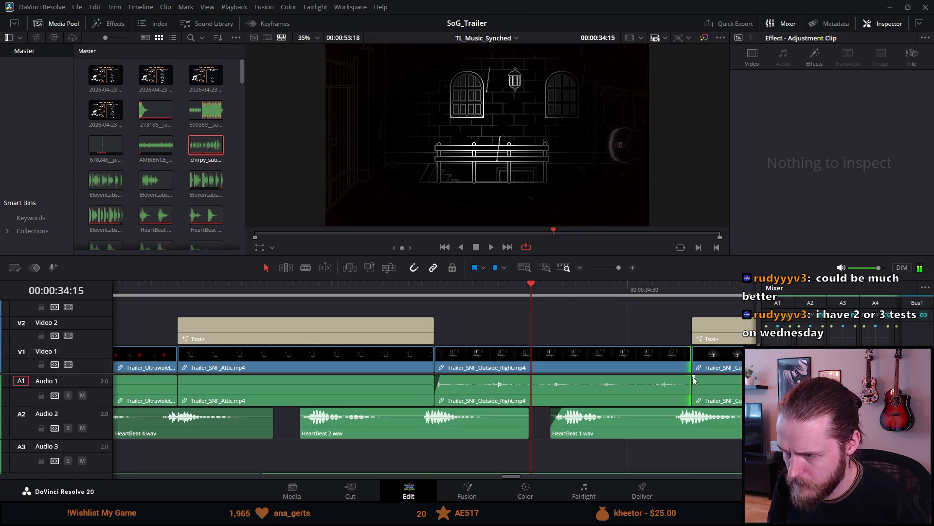
drag(690, 380, 684, 381)
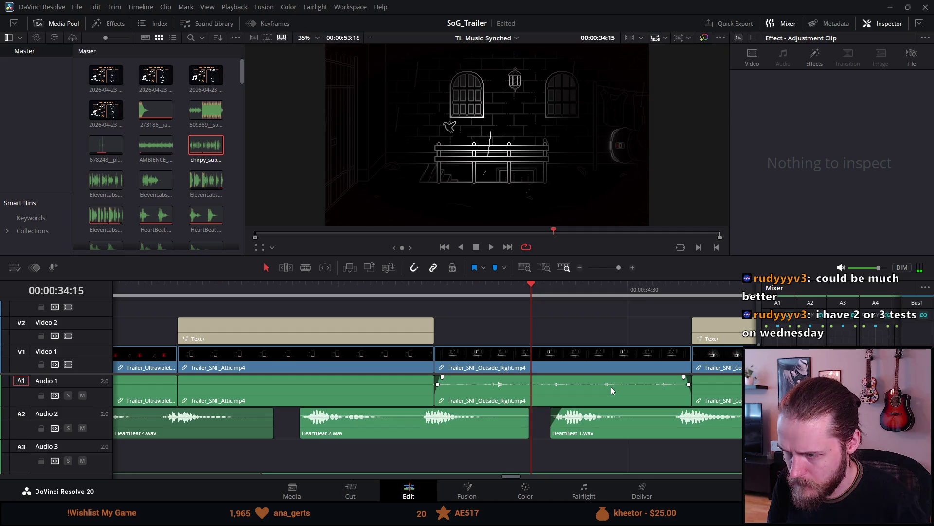
drag(611, 382, 610, 383)
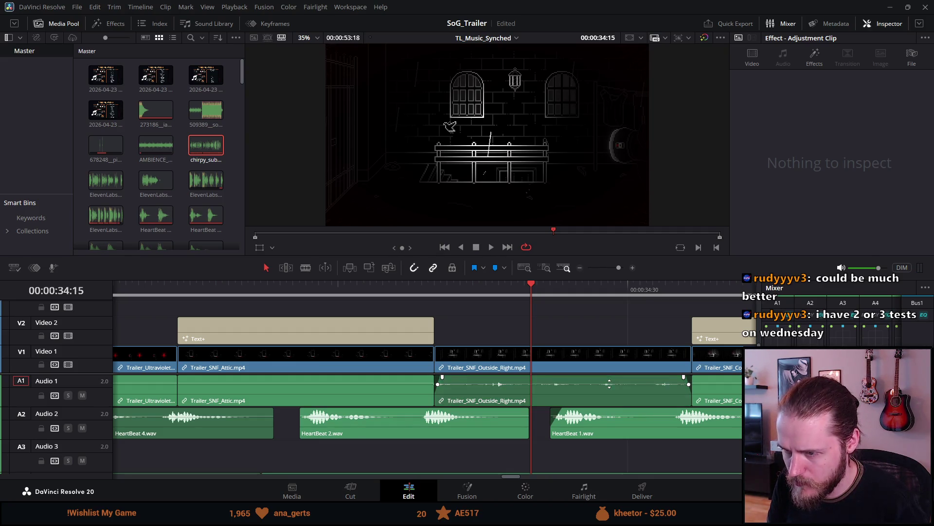
scroll(274, 348, down, 1)
scroll(274, 349, down, 1)
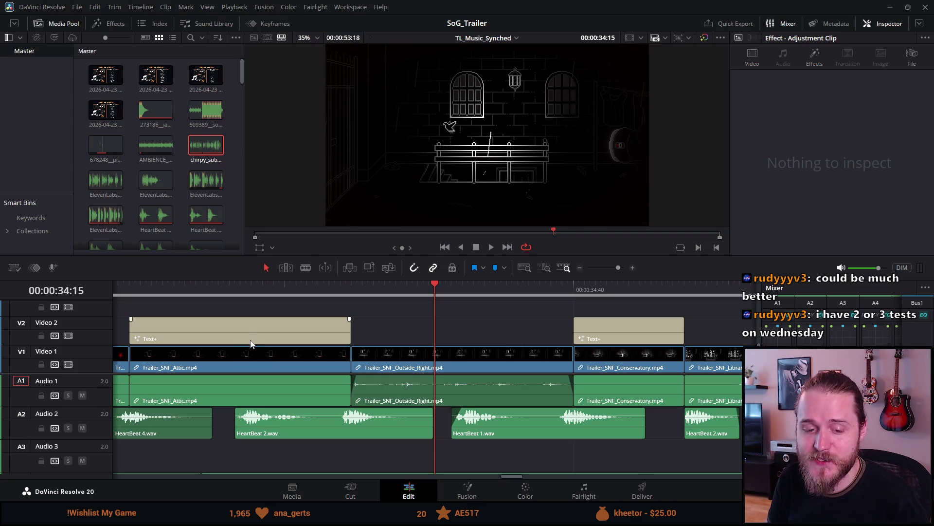
scroll(251, 343, left, 1)
scroll(251, 344, left, 2)
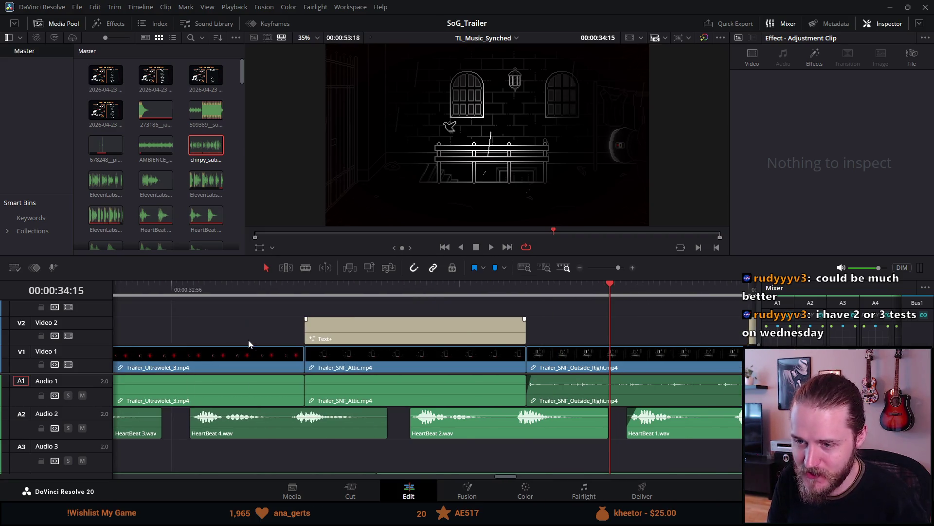
scroll(248, 339, right, 3)
scroll(249, 344, down, 1)
scroll(248, 343, down, 1)
scroll(246, 336, down, 1)
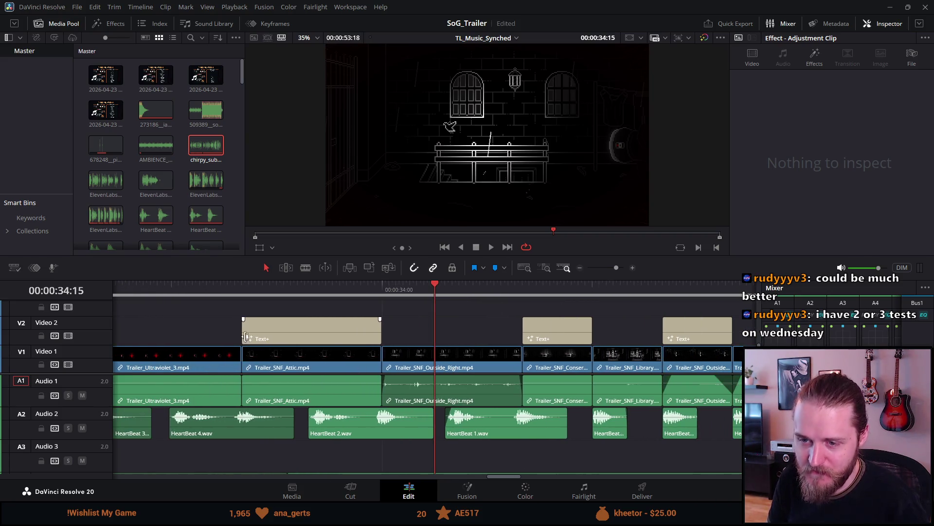
click(170, 286)
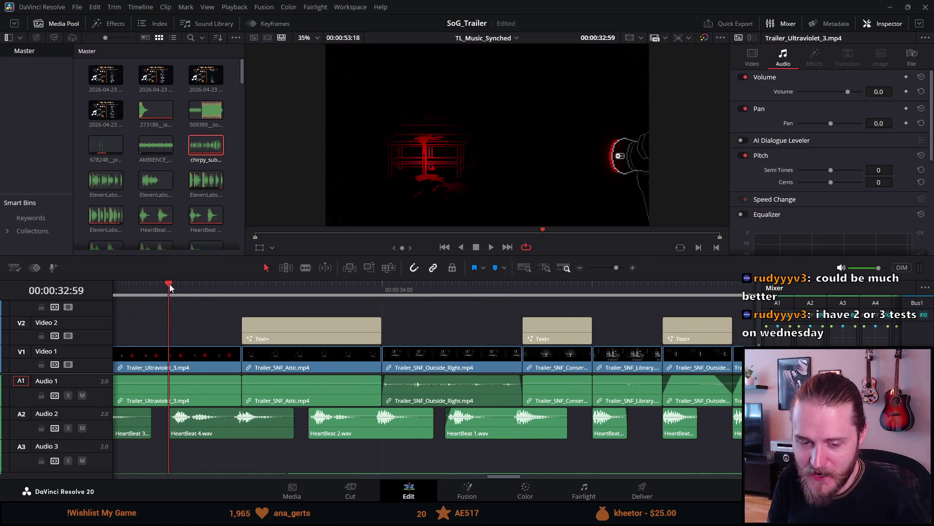
Preview the section full screen, then lengthen the fade on the Livingroom audio
key(ctrl+f)
key(space)
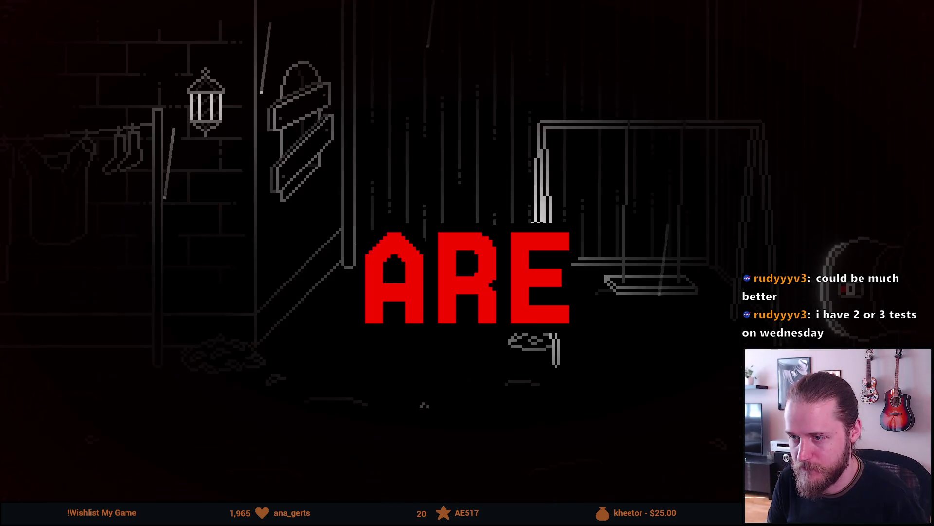
key(ctrl+f)
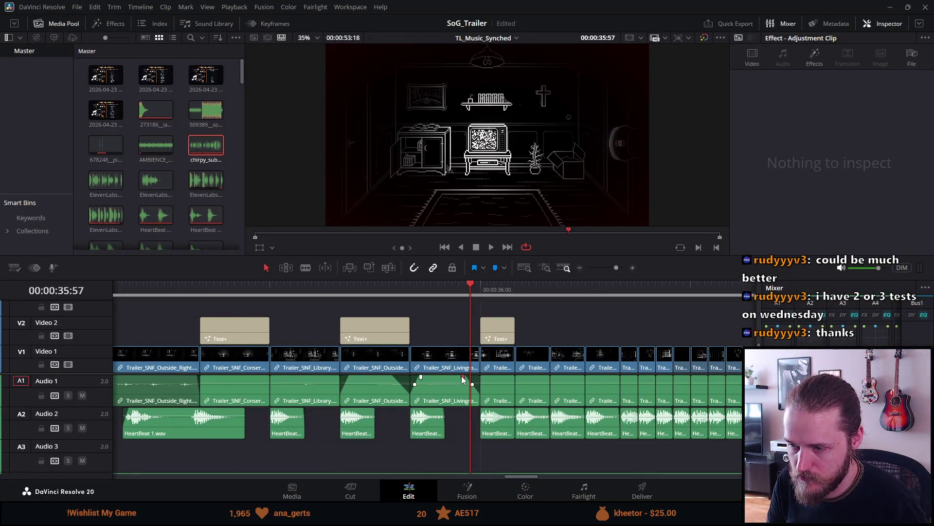
mouse_move(463, 378)
mouse_down()
mouse_move(445, 380)
mouse_move(455, 386)
mouse_up()
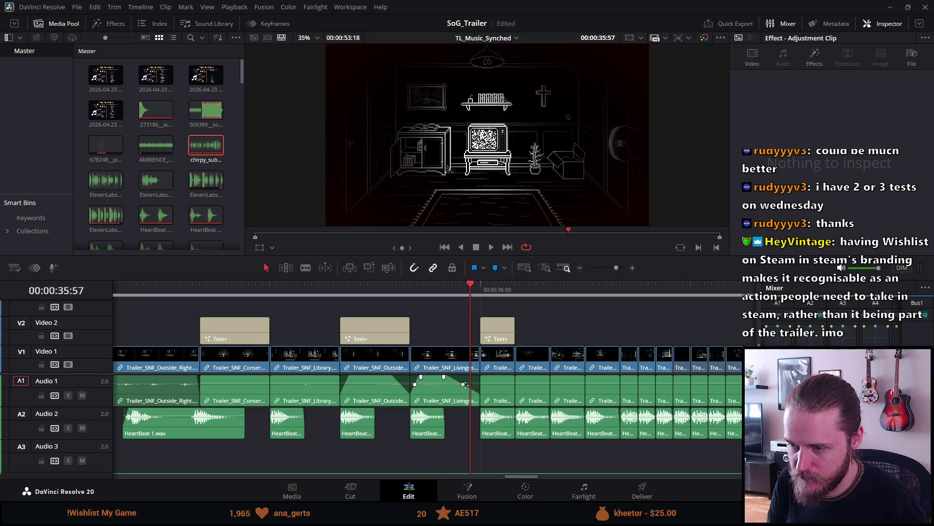
scroll(454, 386, up, 1)
scroll(455, 386, up, 1)
scroll(454, 386, up, 1)
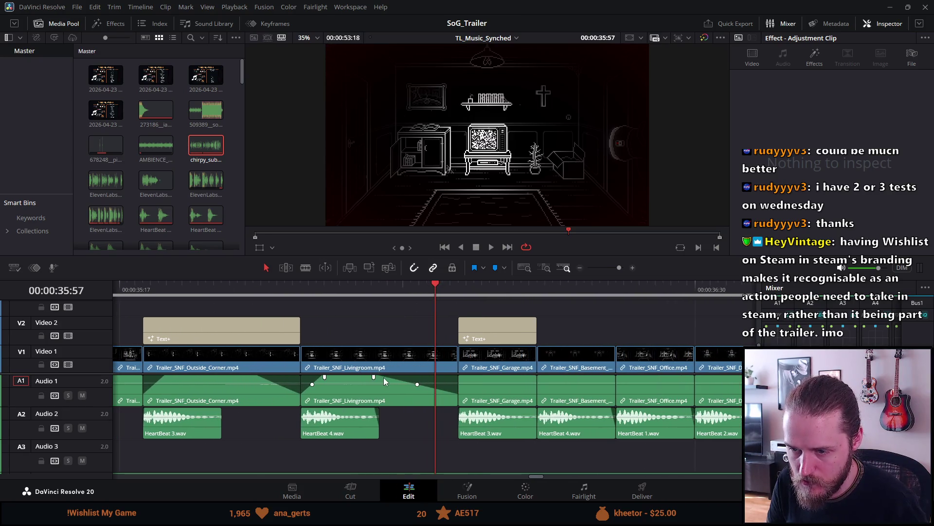
Extend and reshape the Livingroom fade-out curve with volume keyframes, then preview from earlier in the trailer
drag(372, 378, 366, 378)
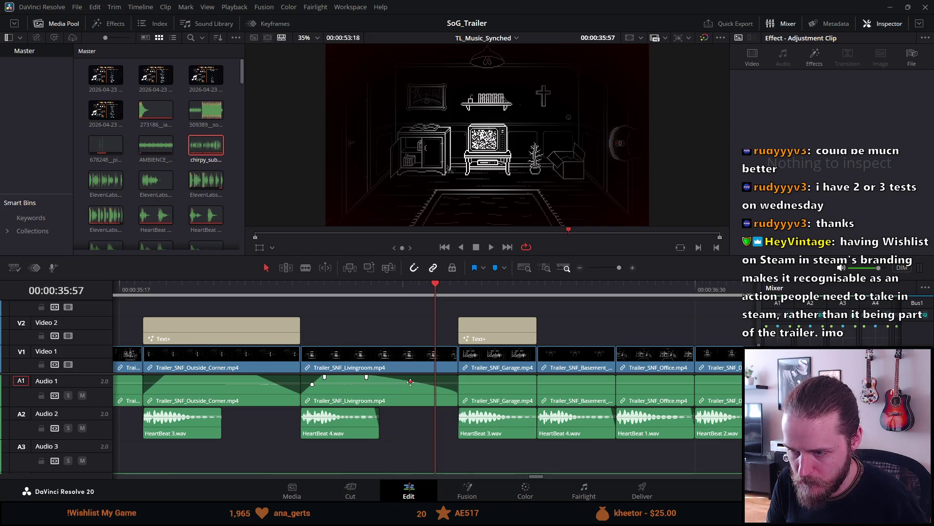
mouse_move(406, 381)
mouse_down()
mouse_move(351, 376)
mouse_move(413, 379)
mouse_up()
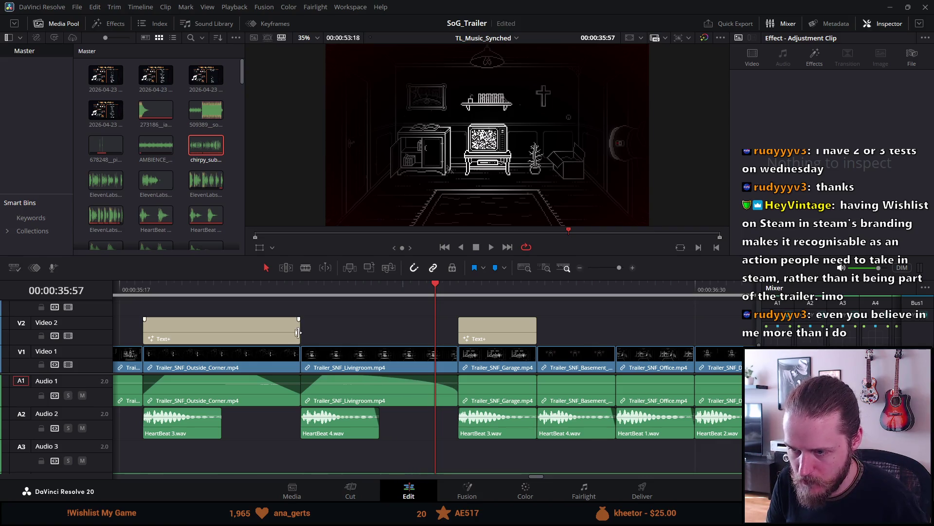
click(267, 293)
click(180, 290)
key(p)
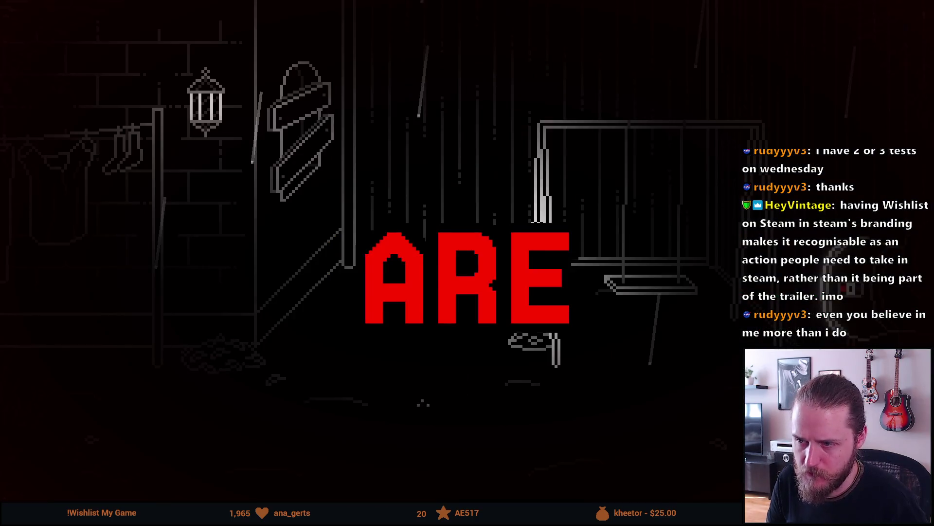
Start and stop a brief full-screen preview of the trailer
key(space)
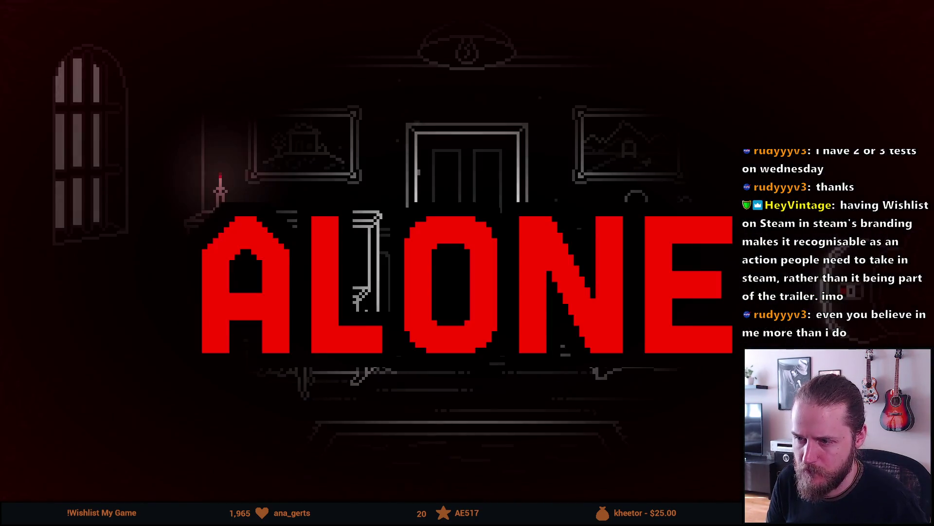
key(space)
key(p)
scroll(359, 378, up, 2)
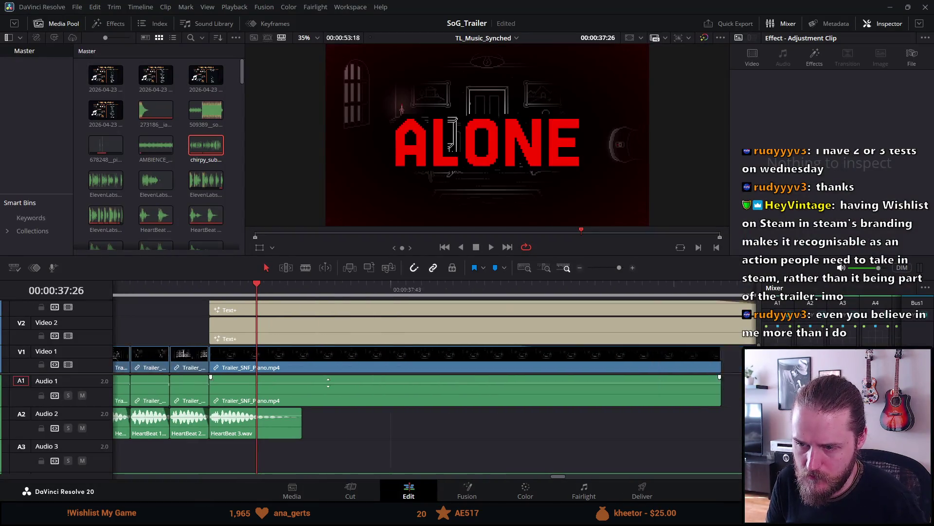
scroll(359, 378, up, 2)
scroll(360, 378, up, 1)
scroll(376, 375, up, 1)
scroll(376, 380, up, 1)
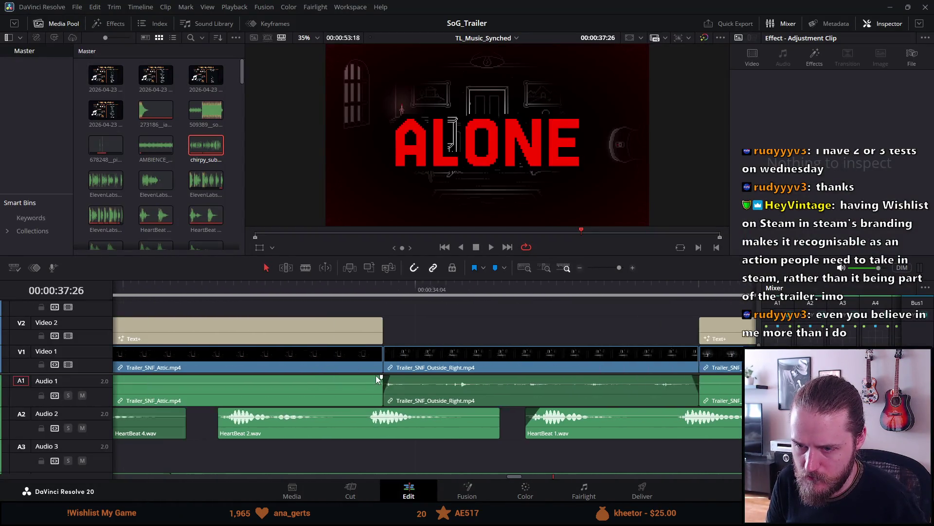
scroll(377, 385, up, 1)
Watch the trailer full-screen from 00:00:32:37 through to the Wishlist on Steam end card, then return to editing
click(197, 287)
key(p)
key(space)
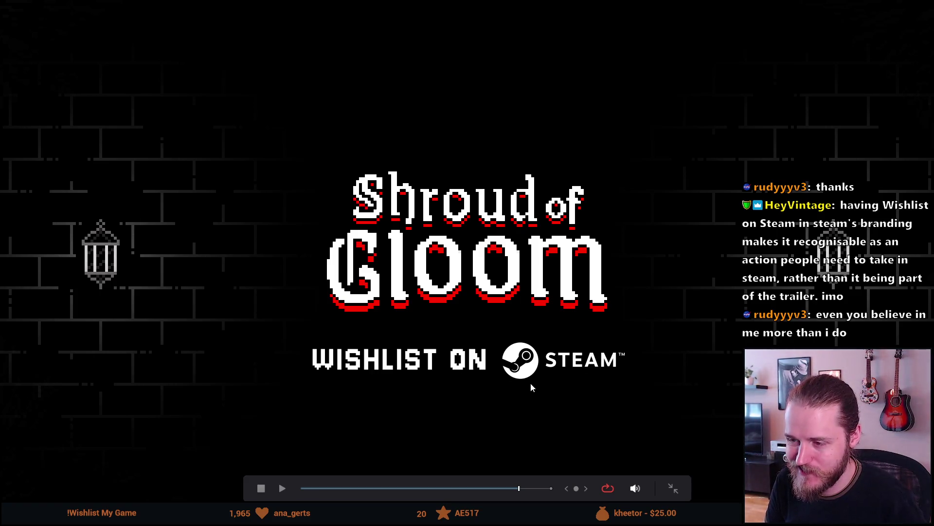
key(Escape)
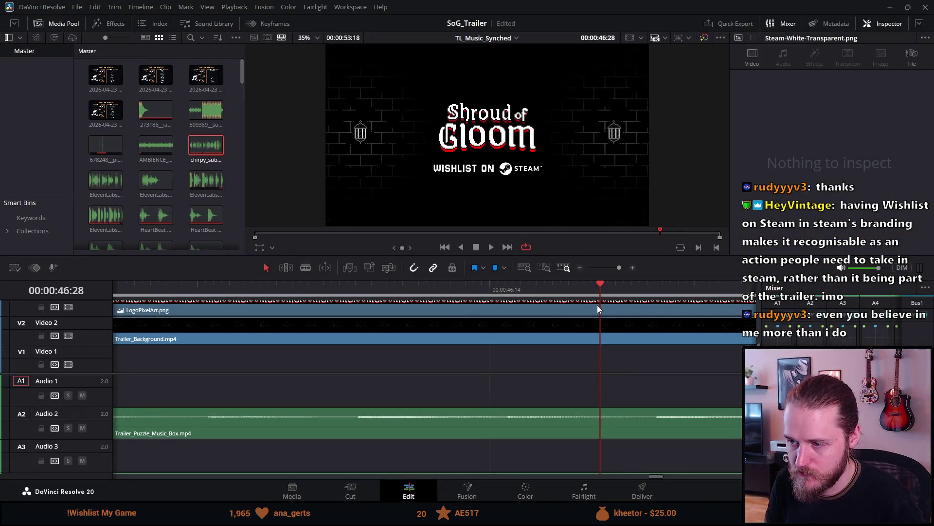
scroll(597, 308, up, 3)
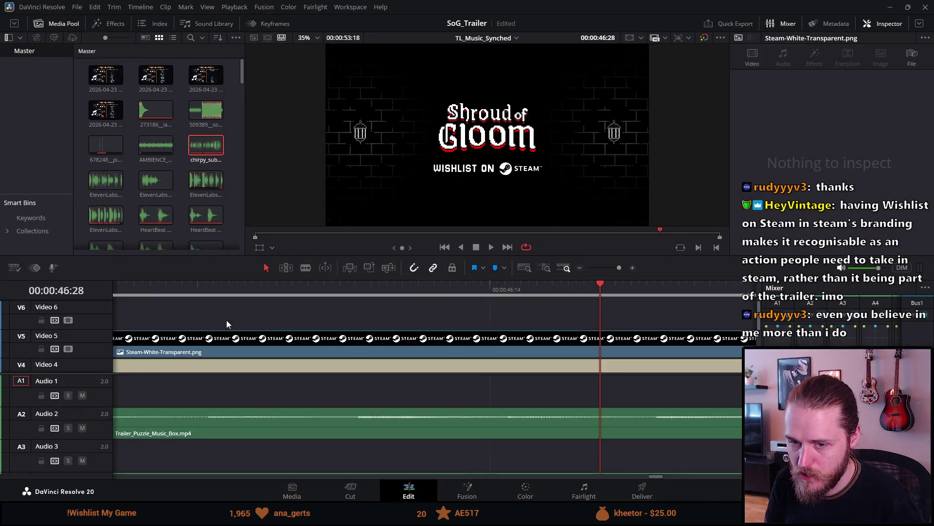
Hide the Steam logo layer and remove the two extra spaces before STEAM in the Text+ title
click(68, 349)
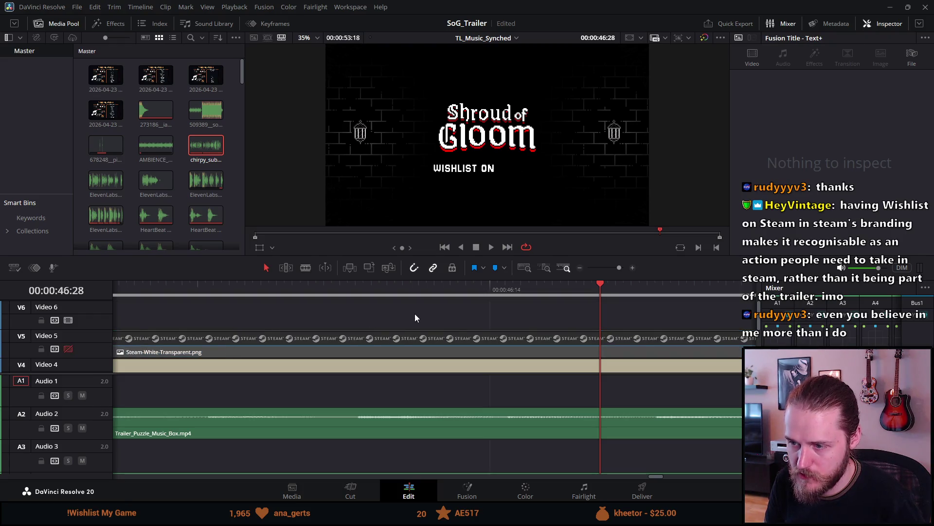
scroll(415, 317, down, 2)
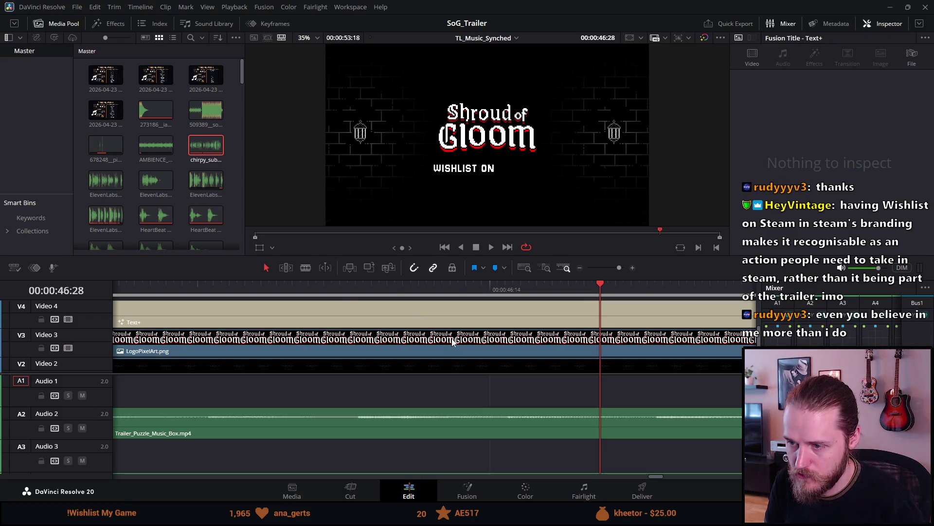
scroll(444, 337, down, 1)
scroll(444, 337, up, 2)
click(444, 336)
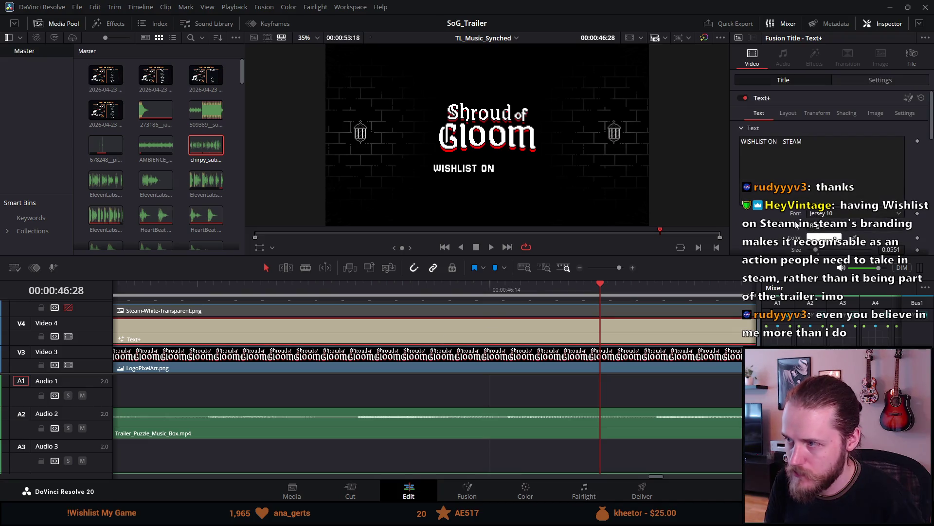
click(781, 141)
key(BackSpace)
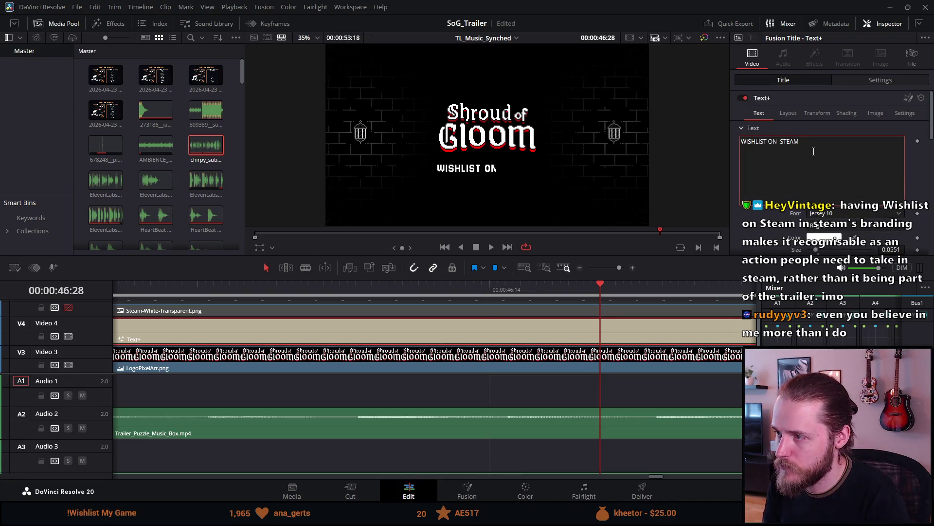
key(BackSpace)
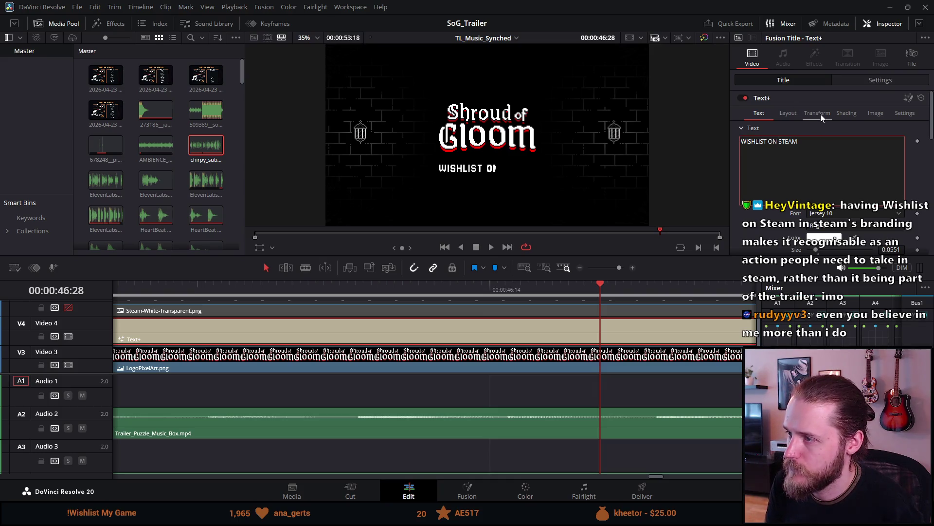
Crop away the right side of the title in the Settings cropping controls and preview it full screen
click(868, 84)
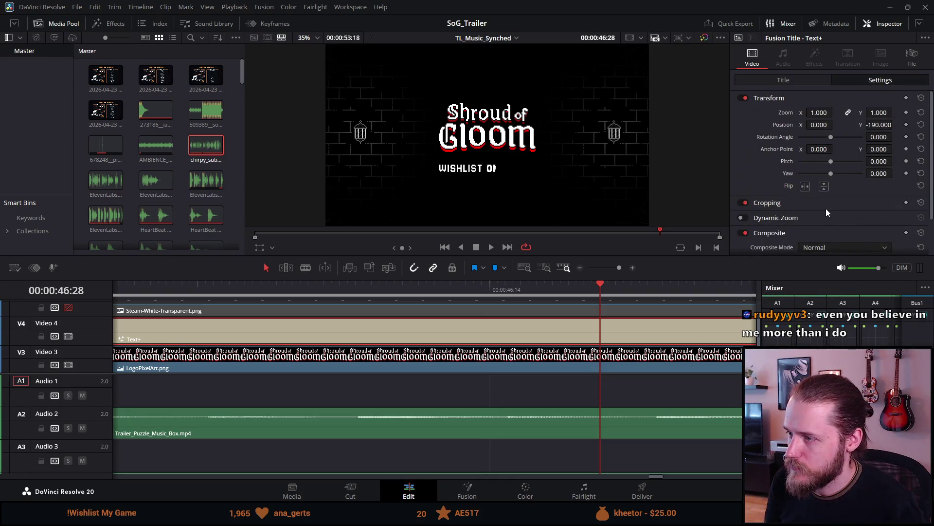
click(822, 206)
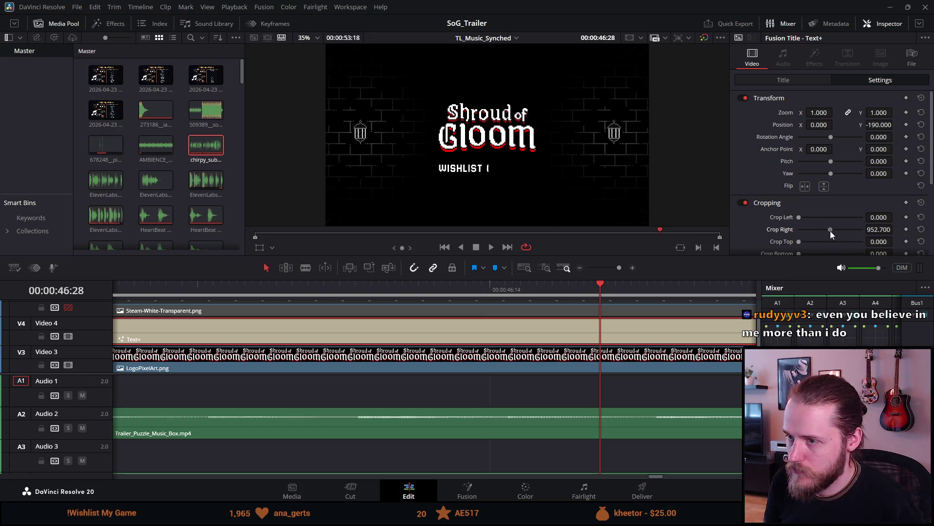
drag(829, 231, 693, 234)
key(ctrl+f)
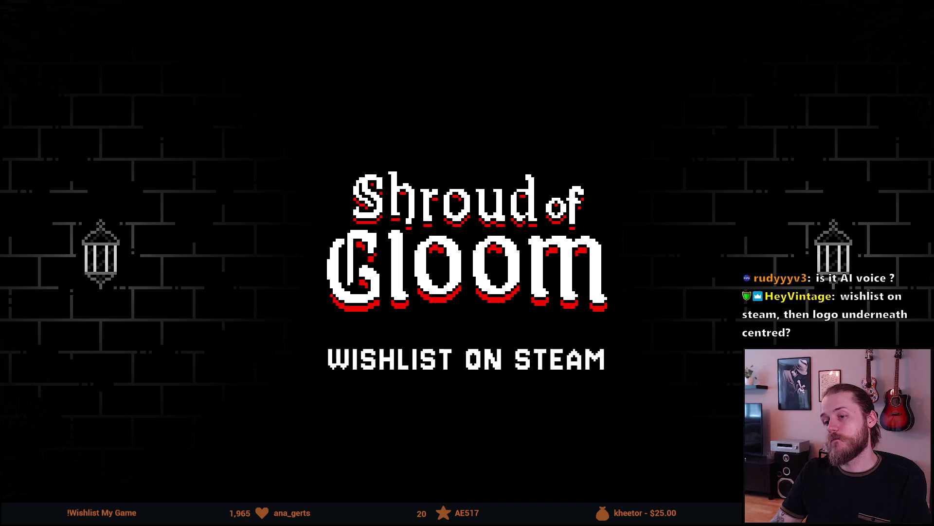
Leave the full-screen preview of the end card and return to the Edit page
key(Escape)
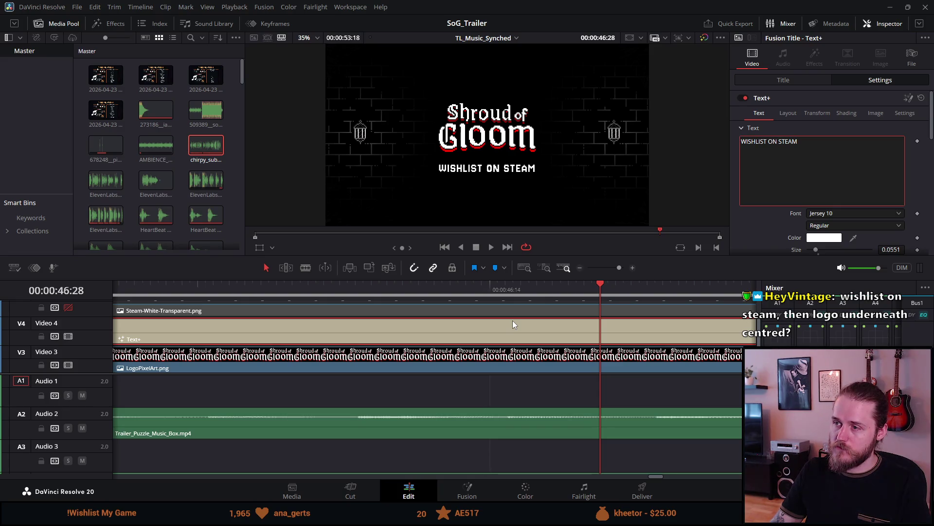
Re-enable the Steam logo clip on V5, enlarge the timeline, and select the logo and Text+ title clips
click(527, 290)
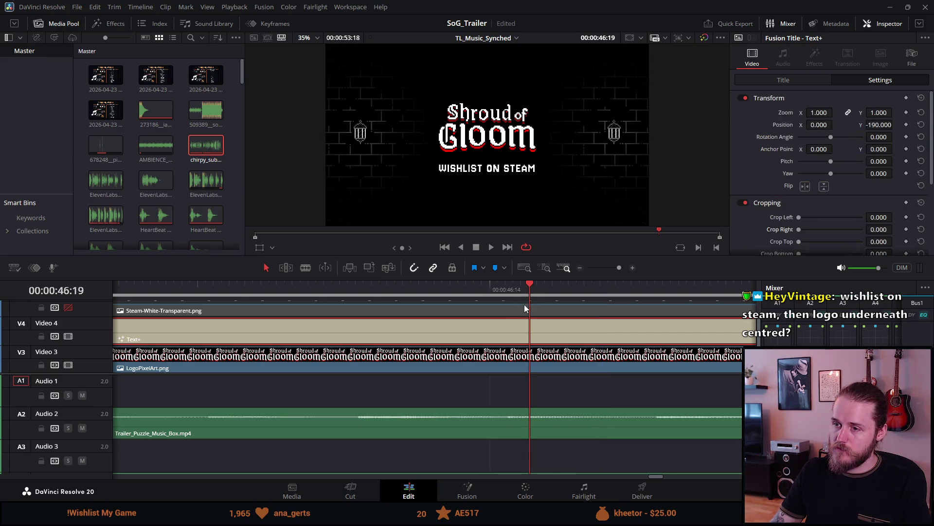
key(ctrl+z)
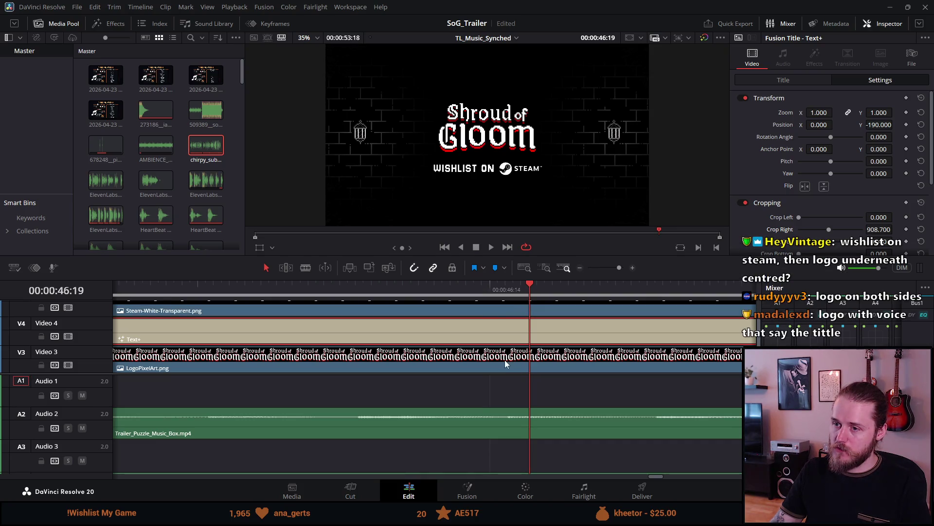
scroll(505, 361, up, 2)
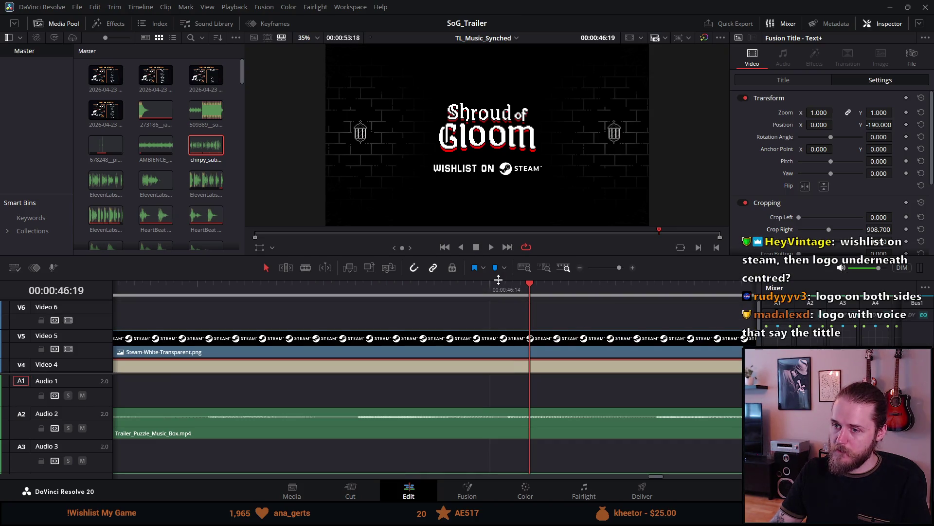
drag(499, 279, 499, 207)
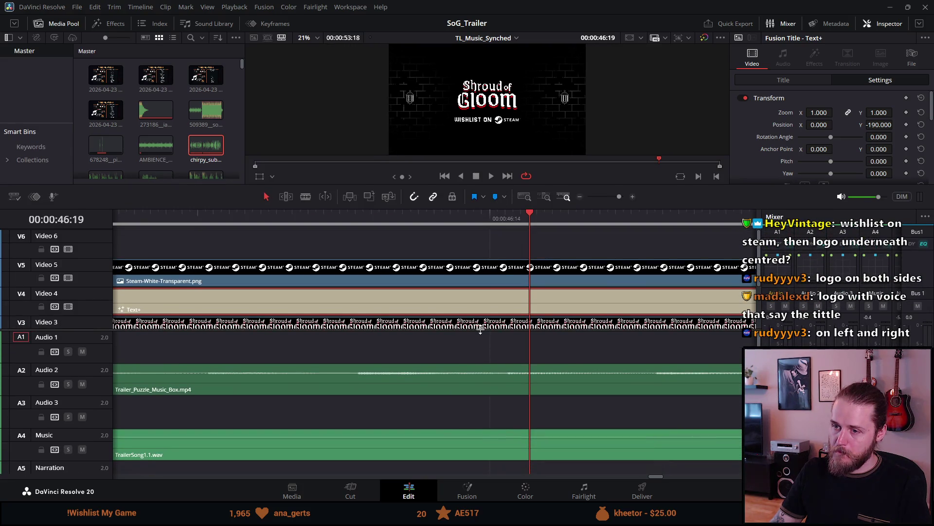
scroll(469, 417, up, 2)
scroll(470, 433, up, 2)
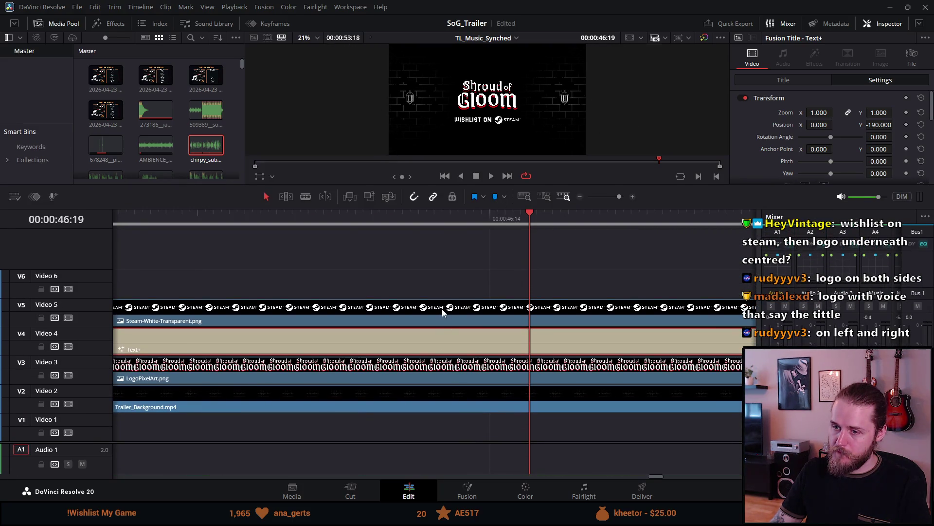
click(441, 309)
ctrl+click(435, 340)
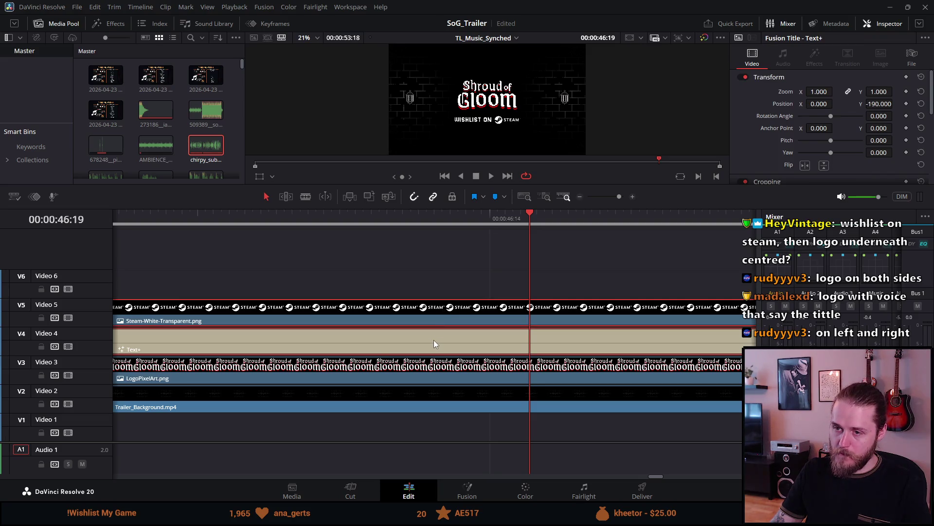
mouse_move(180, 211)
mouse_down()
mouse_move(143, 212)
mouse_move(148, 222)
mouse_up()
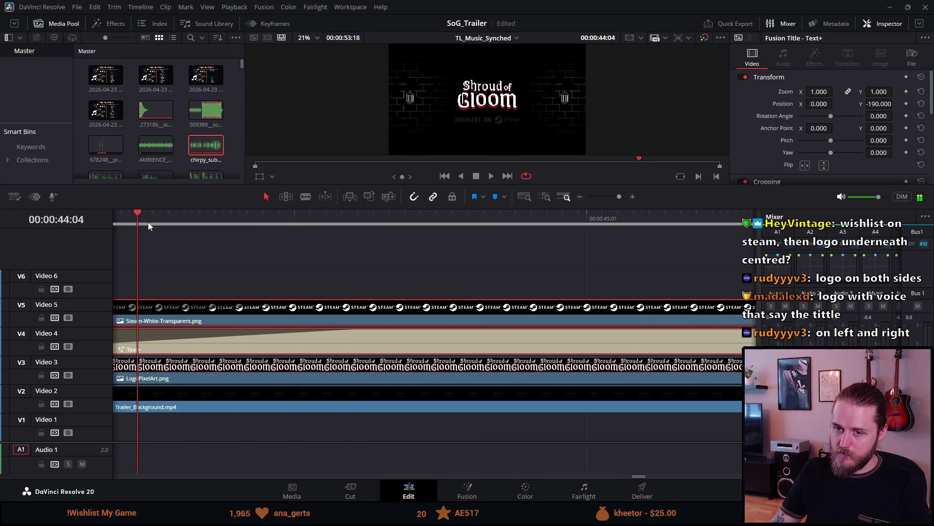
scroll(219, 237, left, 3)
Locate the end of the end-card clips frame by frame and trim the Steam logo clip's end to match
drag(352, 218, 341, 218)
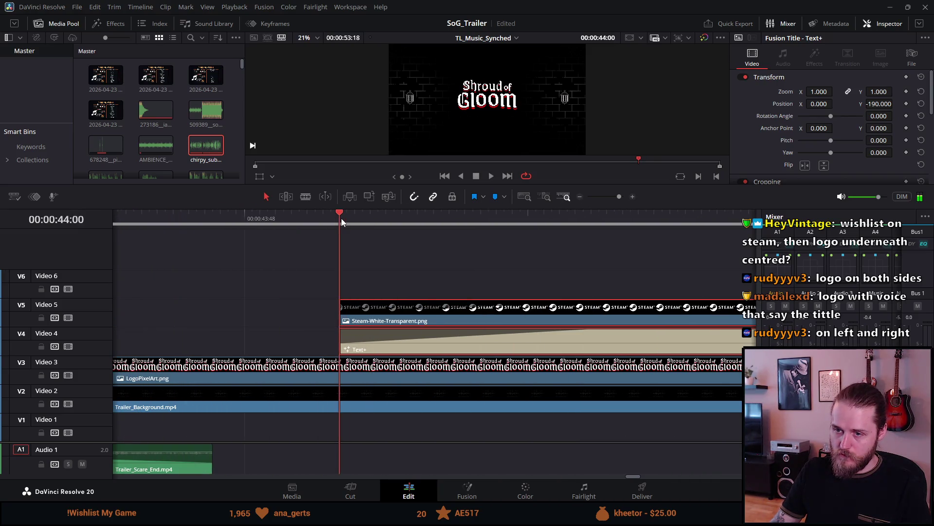
scroll(391, 245, left, 3)
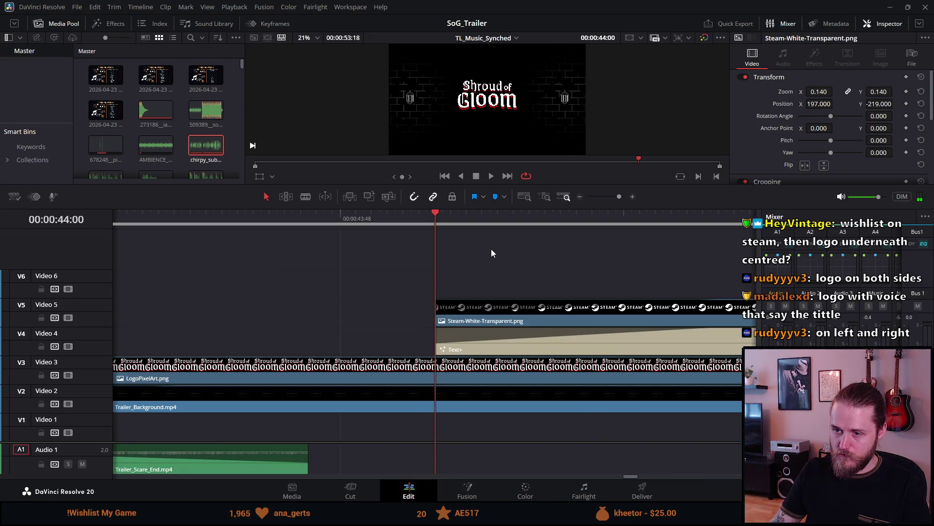
scroll(488, 251, left, 3)
scroll(488, 251, right, 8)
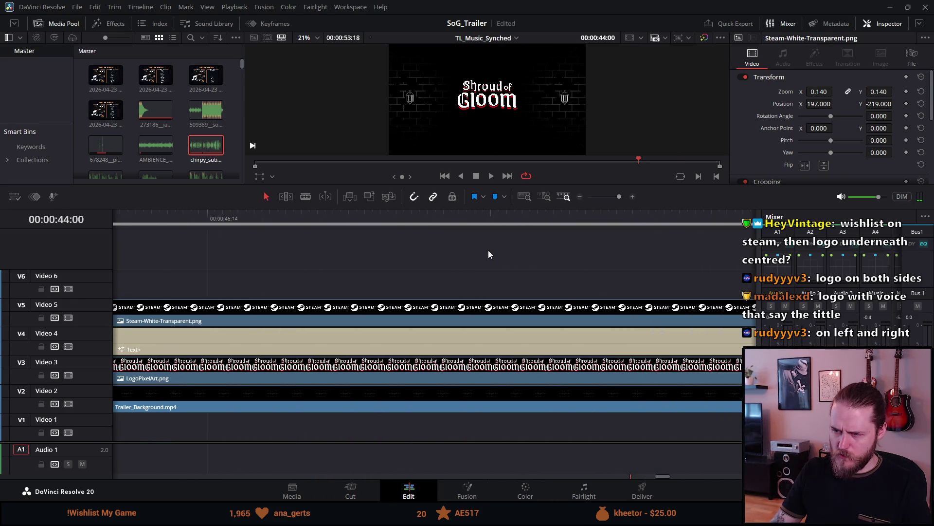
scroll(488, 250, right, 3)
scroll(488, 251, right, 2)
scroll(418, 280, right, 5)
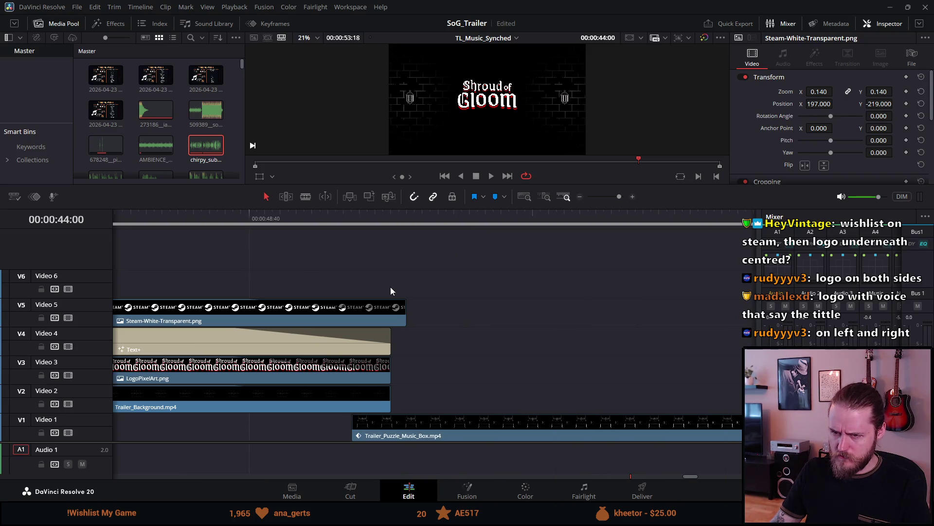
click(340, 211)
key(Right)
key(Right)
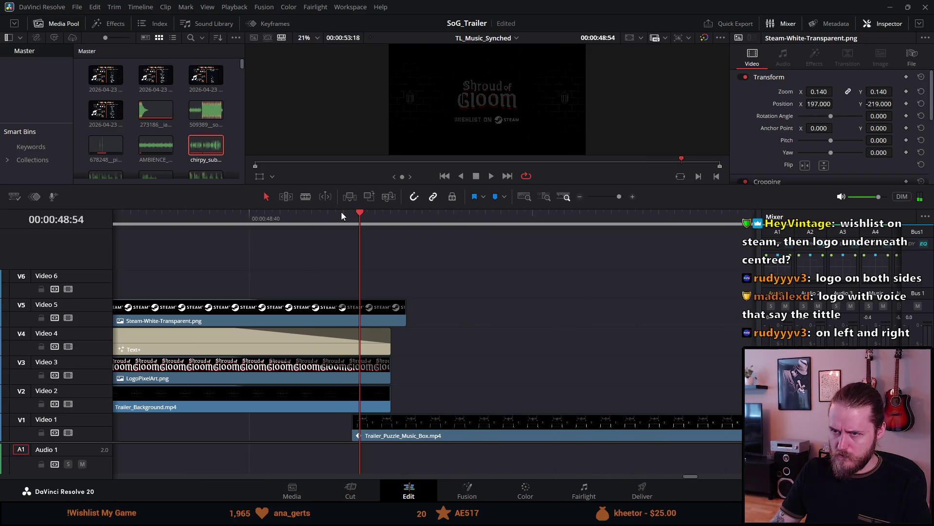
key(Right)
key(Right)
drag(402, 315, 390, 314)
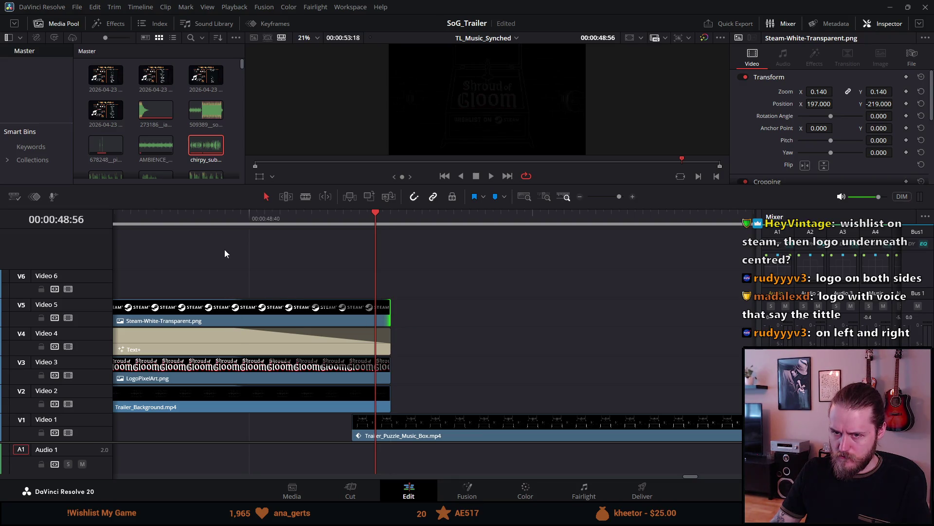
Step through the logo frames to check the trim, then jump to the end of the timeline
click(314, 220)
key(Right)
key(Right)
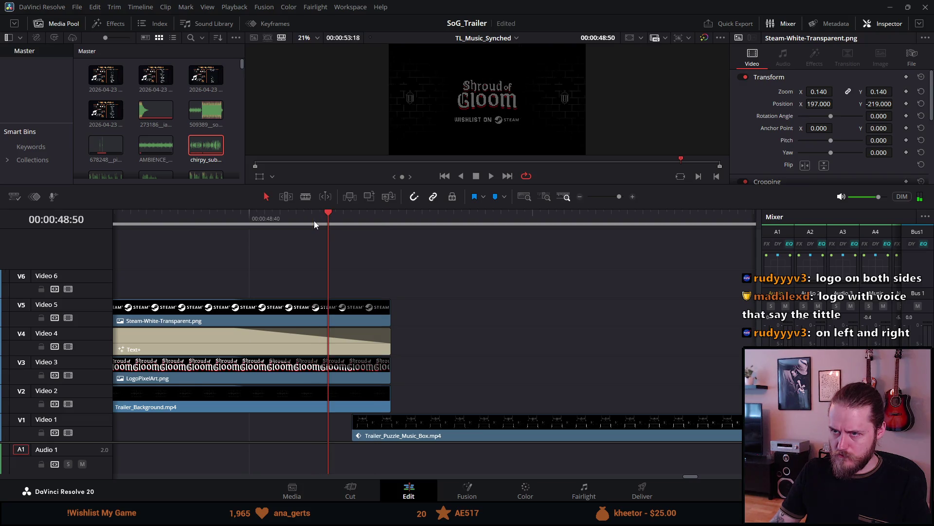
key(Right)
scroll(319, 325, left, 5)
scroll(325, 328, left, 2)
scroll(325, 328, left, 5)
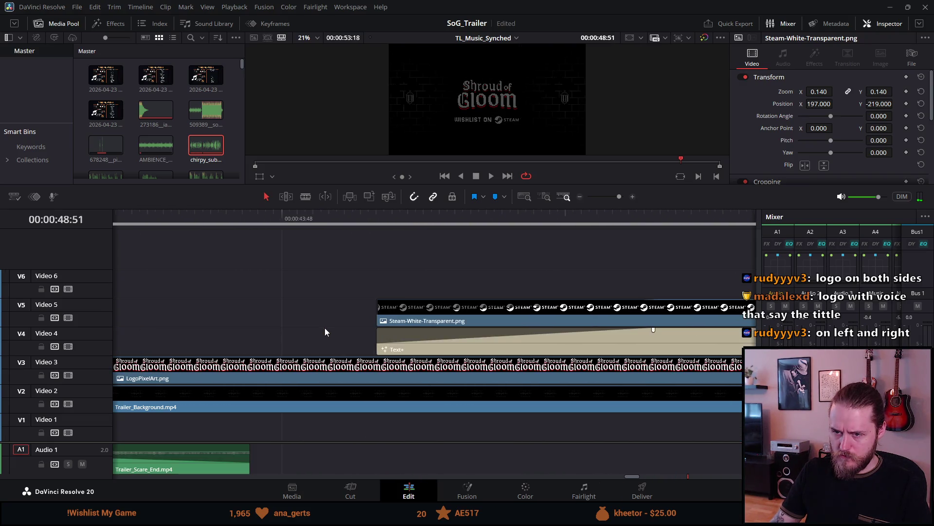
scroll(325, 328, right, 8)
scroll(325, 328, right, 5)
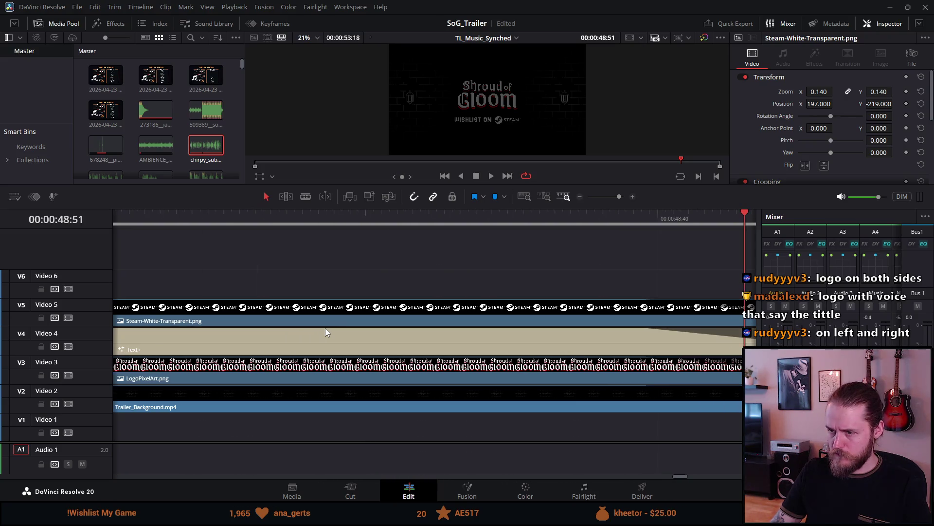
scroll(325, 328, right, 15)
click(256, 222)
key(ctrl+z)
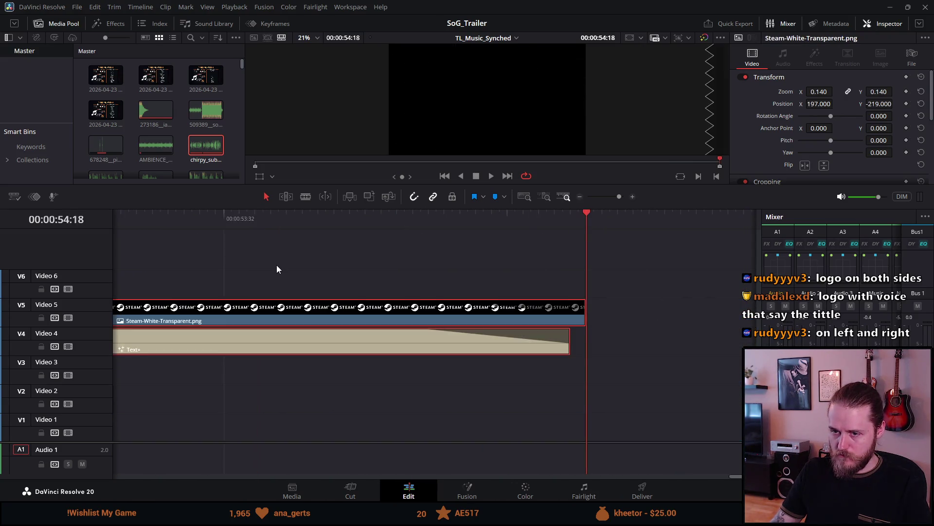
scroll(277, 266, up, 2)
scroll(277, 264, down, 4)
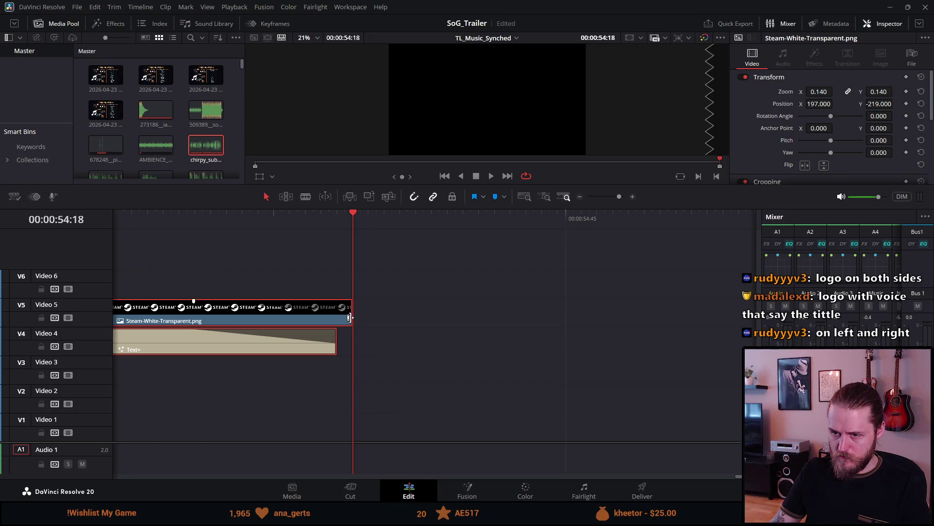